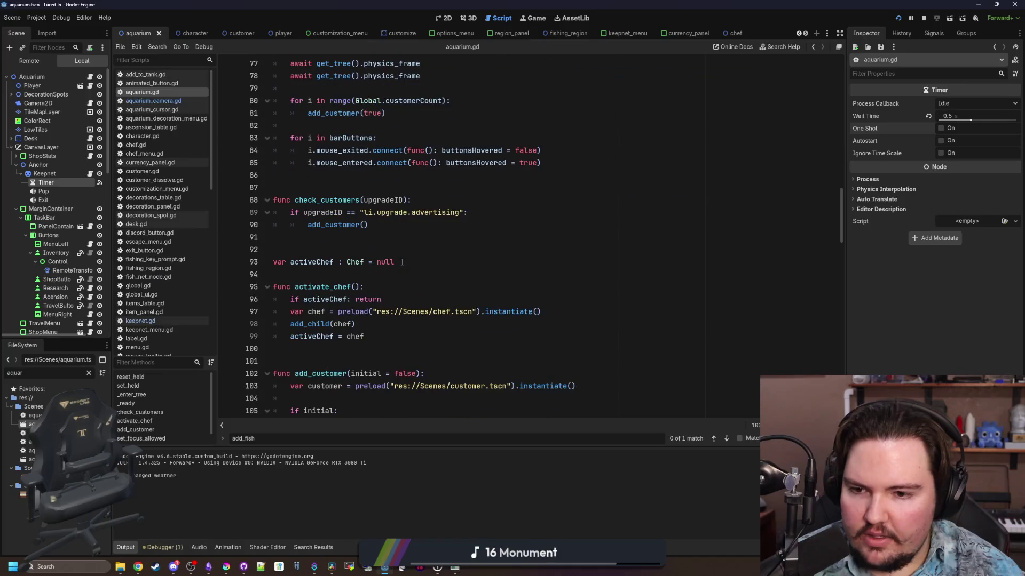
- Search aquarium.gd for _PROCESS to reach the test block
click(479, 323)
key(ctrl+f)
text(_PROCESS)
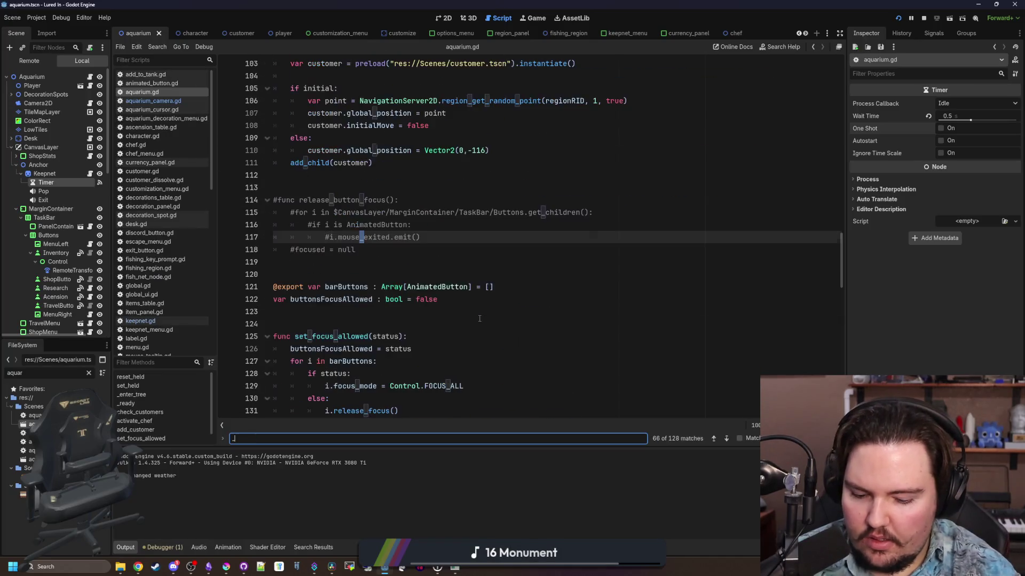
scroll(368, 353, down, 4)
scroll(368, 352, down, 2)
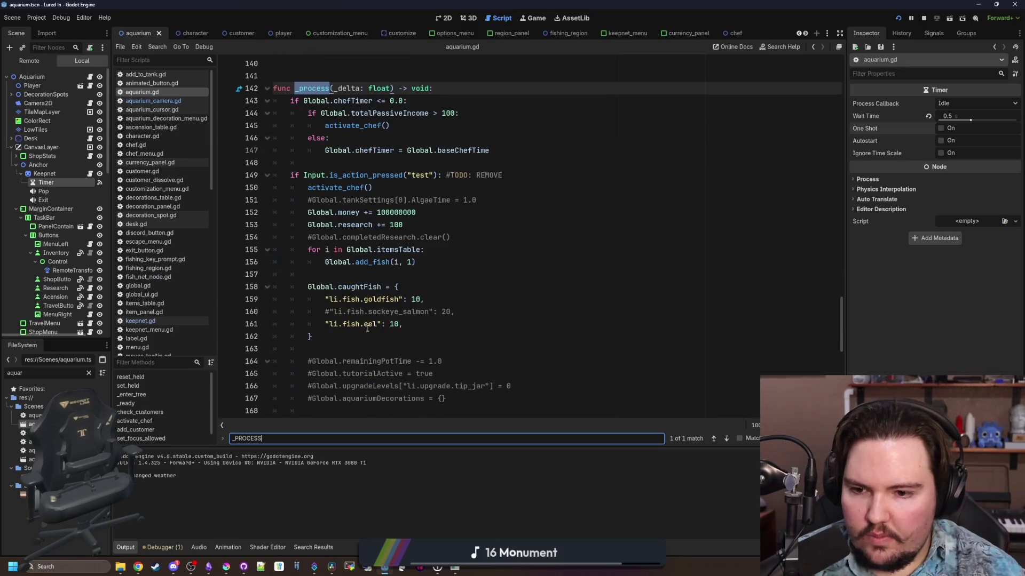
- Set the caught goldfish to 1, comment out the eel entry with #, and run the game
click(432, 303)
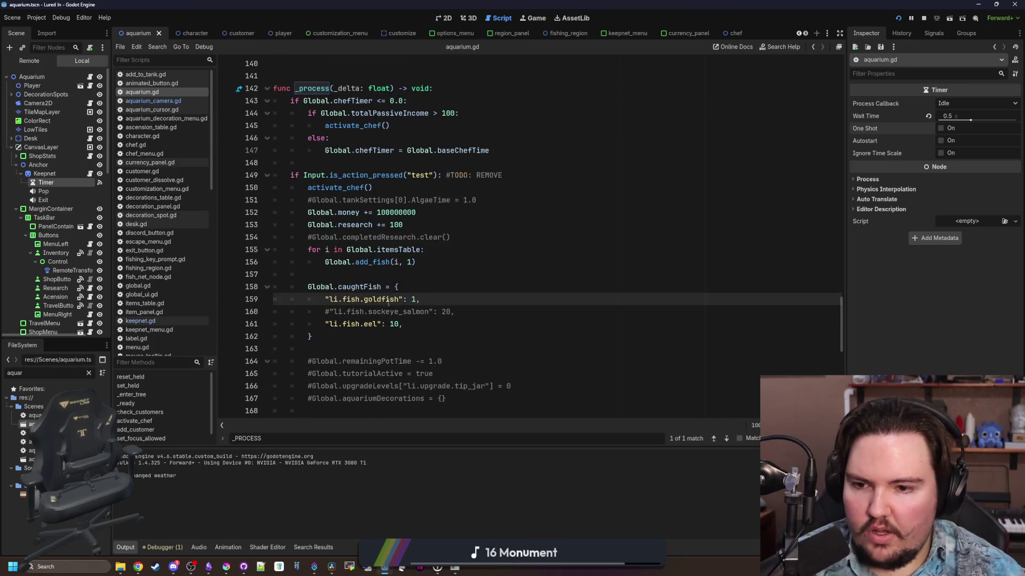
click(327, 324)
text(#)
key(Down)
key(Down)
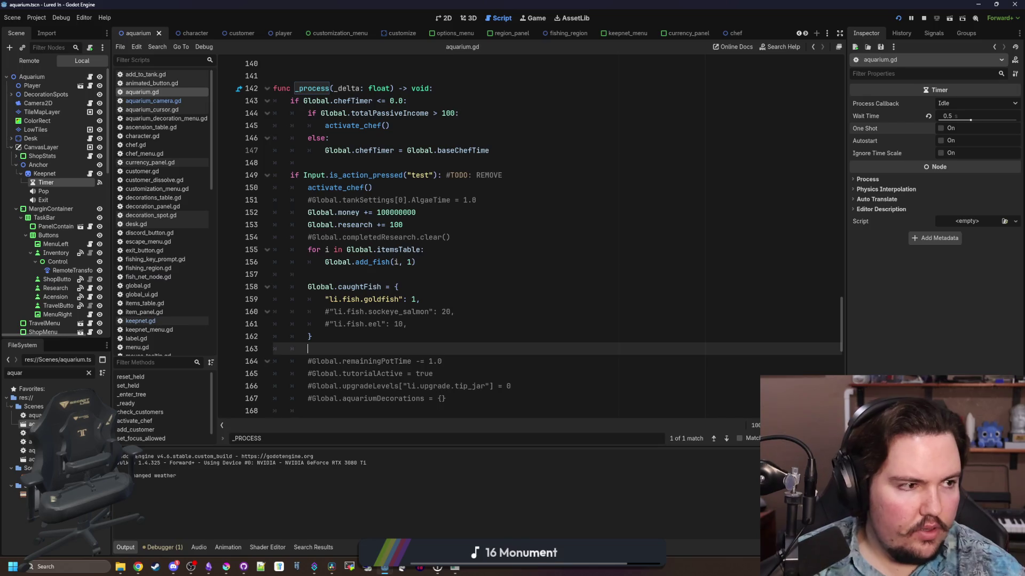
key(F5)
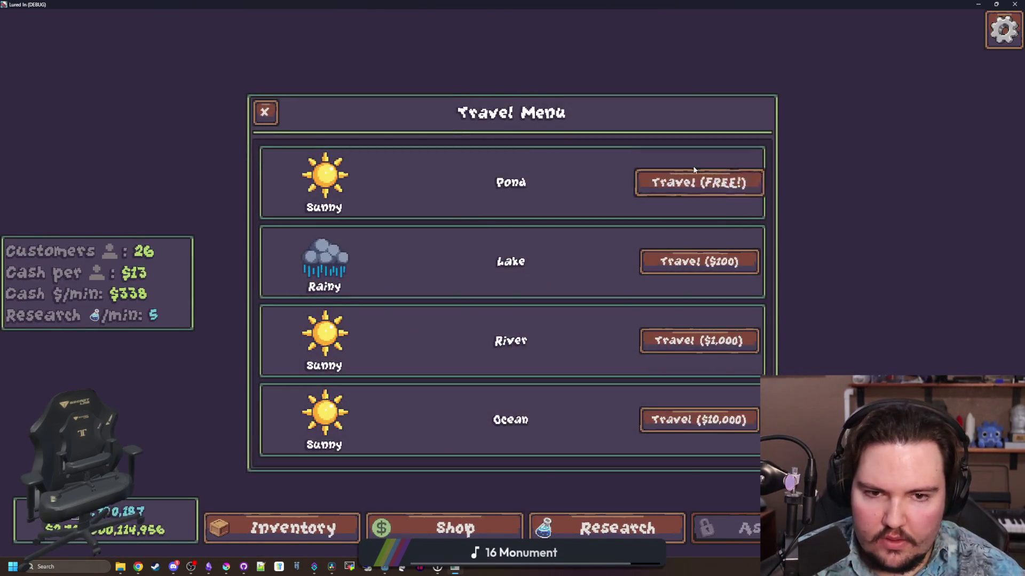
- Travel in-game so the caught fish reach the keepnet, stop the game, and save aquarium.gd
click(694, 171)
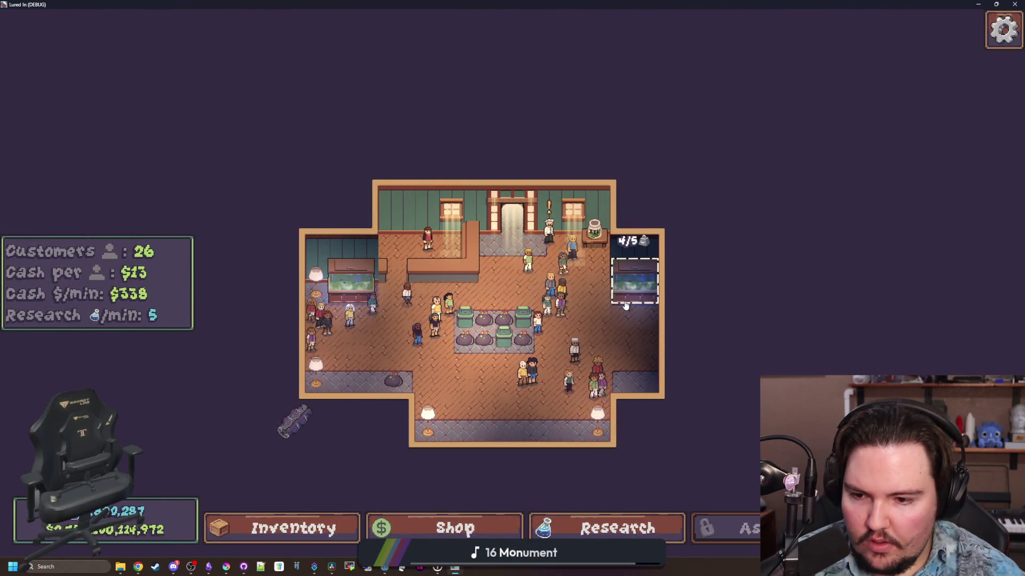
key(F8)
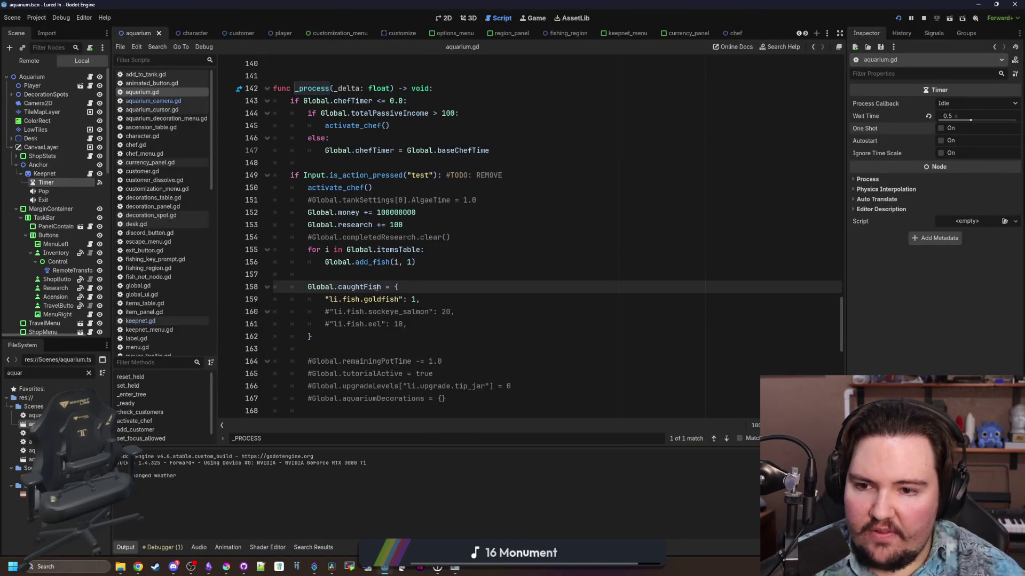
click(370, 274)
key(ctrl+s)
scroll(278, 219, up, 13)
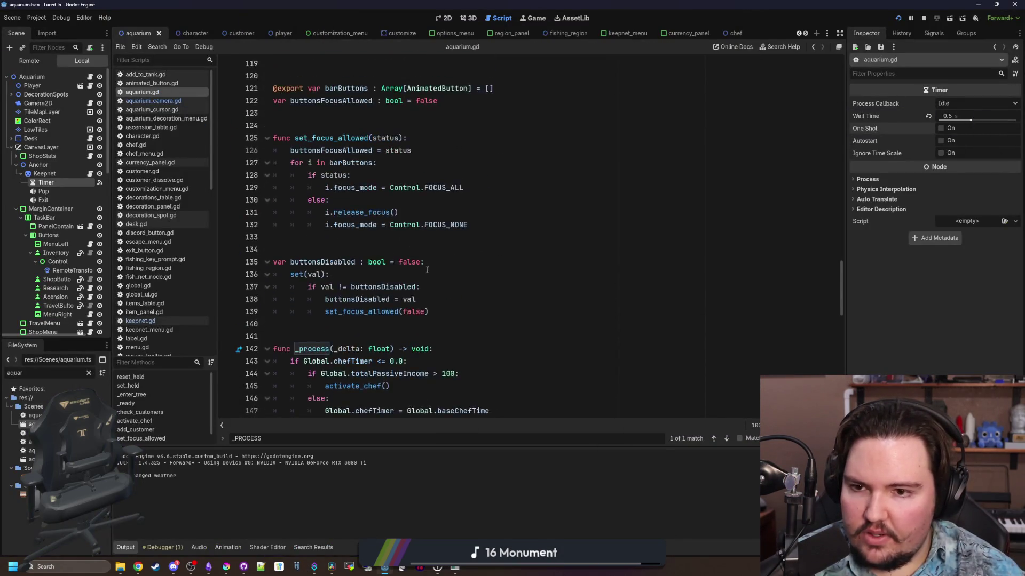
- In keepnet.gd, remove max( and , 1.0) so time equals interval * fish.size(), and save
click(90, 174)
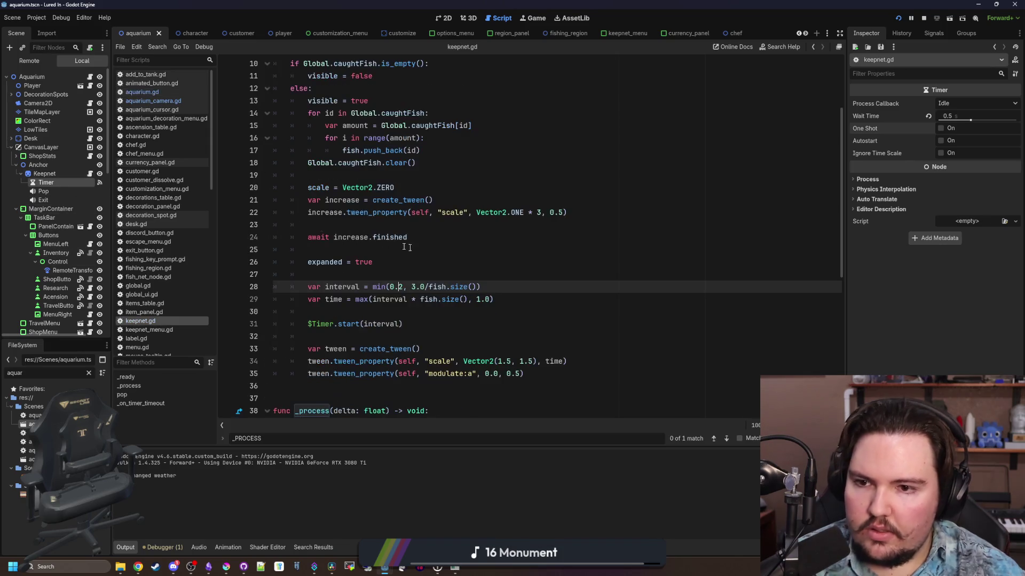
click(405, 287)
click(383, 313)
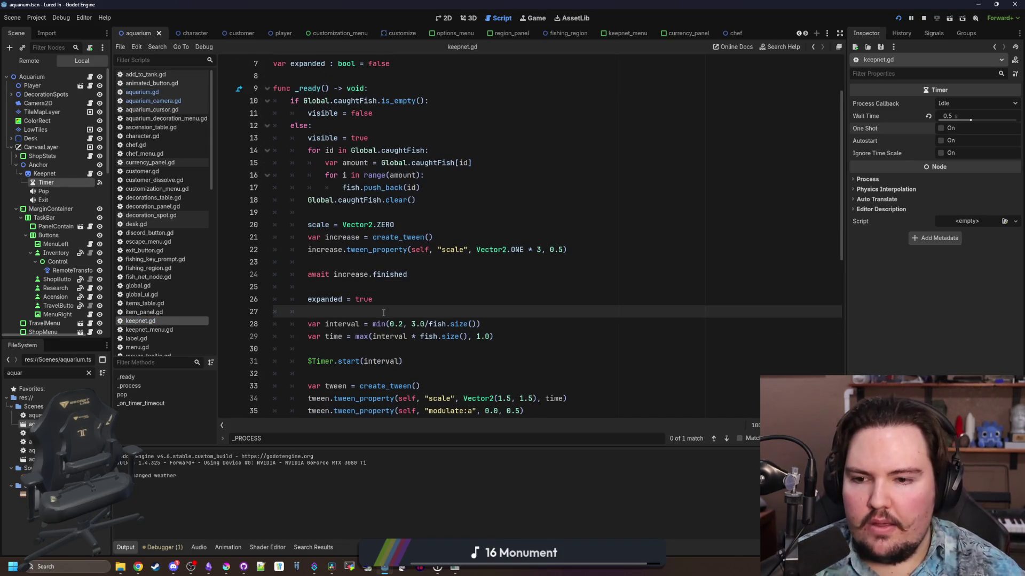
scroll(383, 313, down, 1)
key(Down)
key(Down)
key(Down)
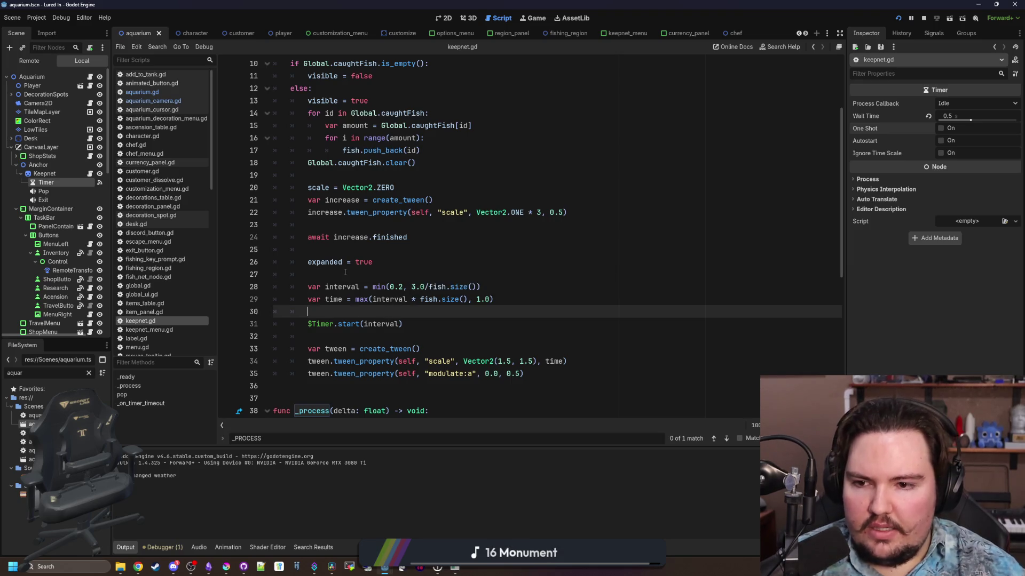
click(345, 273)
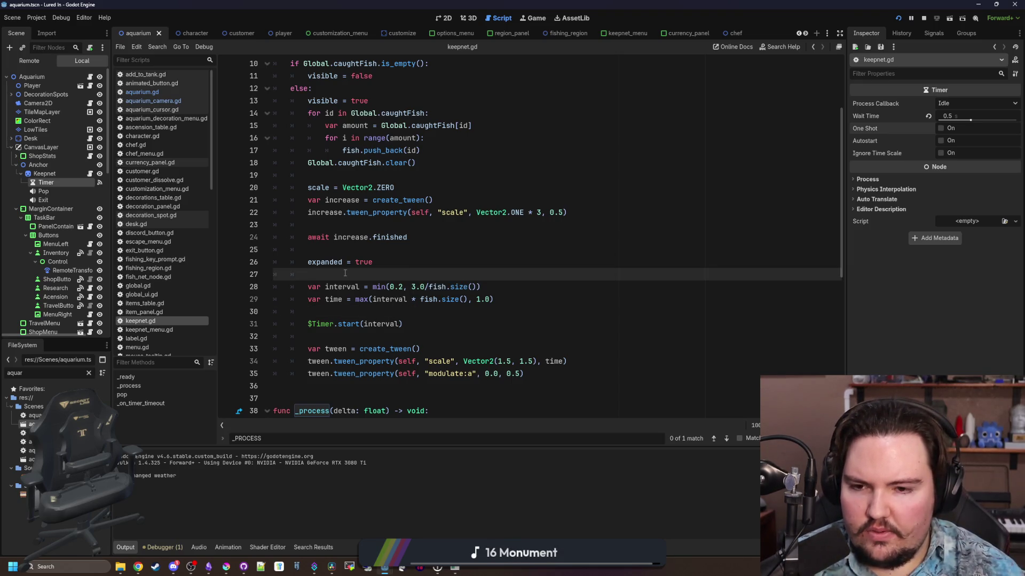
drag(494, 299, 468, 300)
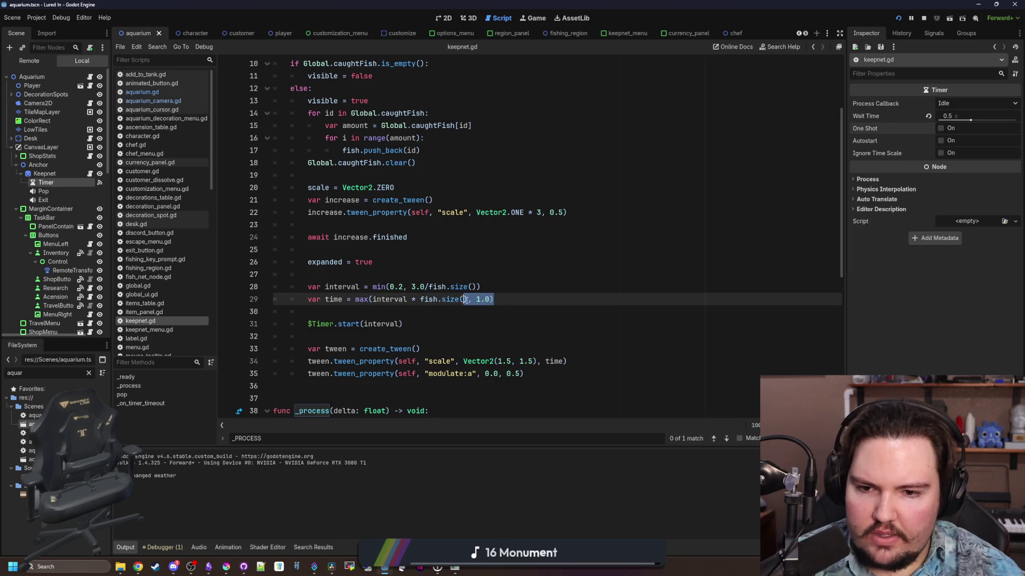
key(BackSpace)
drag(372, 299, 355, 300)
key(BackSpace)
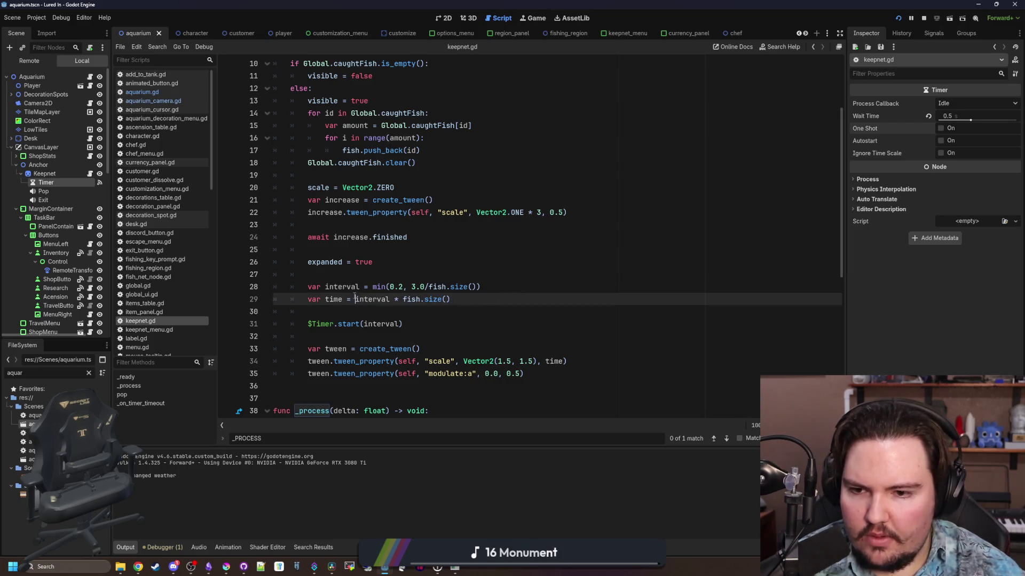
click(363, 308)
key(ctrl+s)
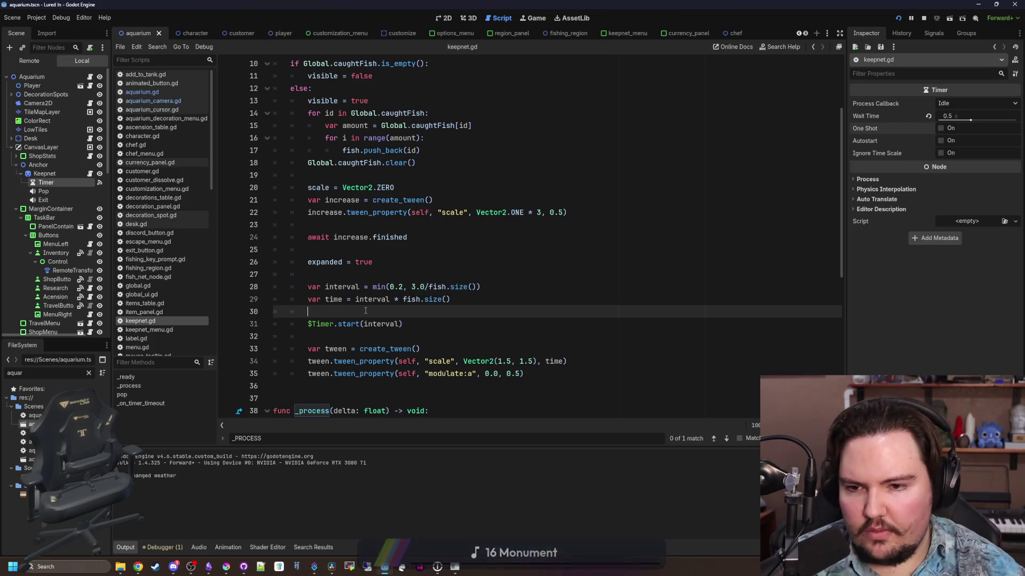
- Add tween.tween_interval(0.5) after the scale tween and run the game with F5
scroll(502, 351, down, 1)
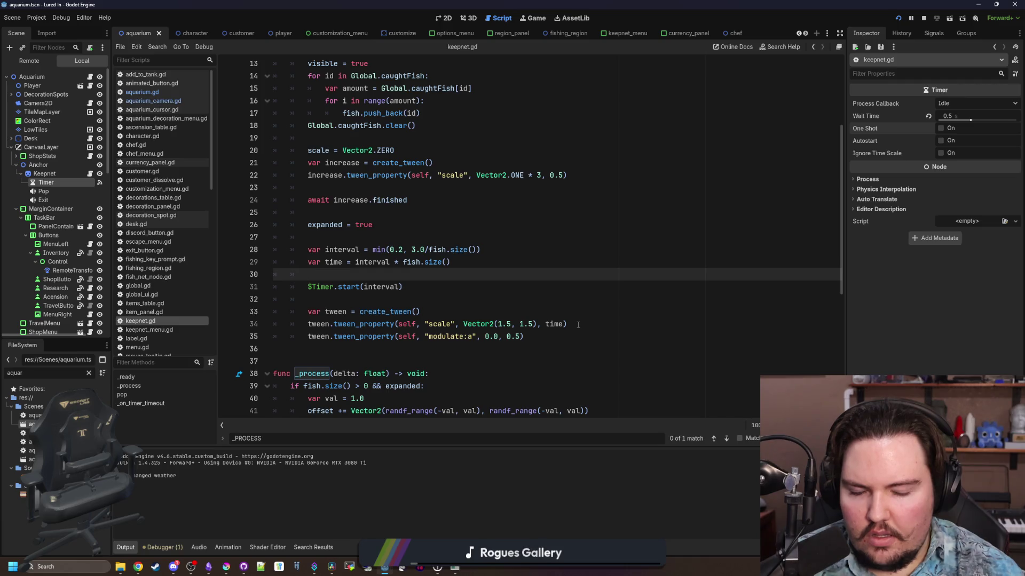
click(578, 325)
key(Return)
text(TWEEN)
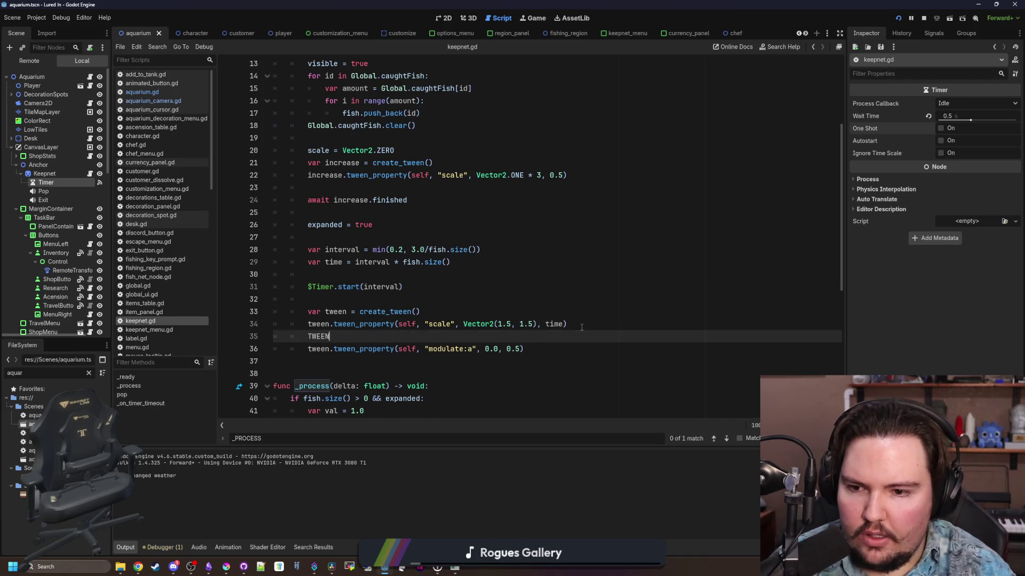
key(BackSpace)
key(BackSpace)
text(tween.)
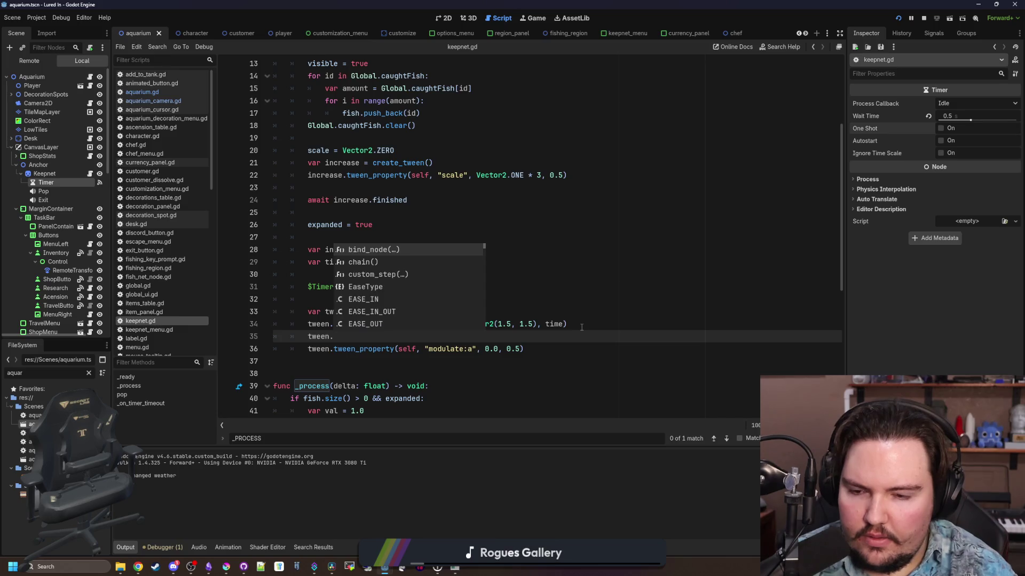
text(tween_int)
key(Return)
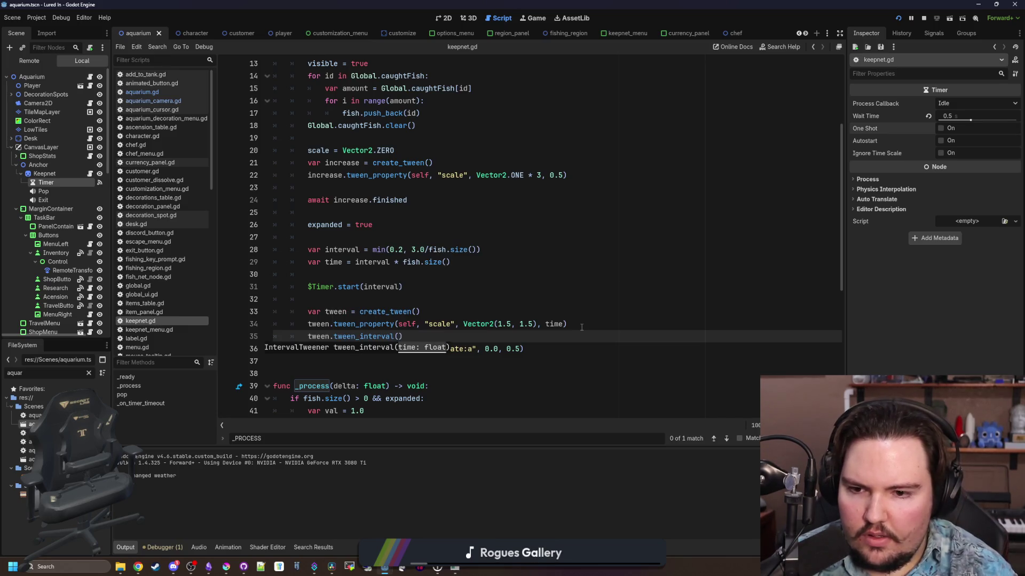
text(0.5)
click(581, 327)
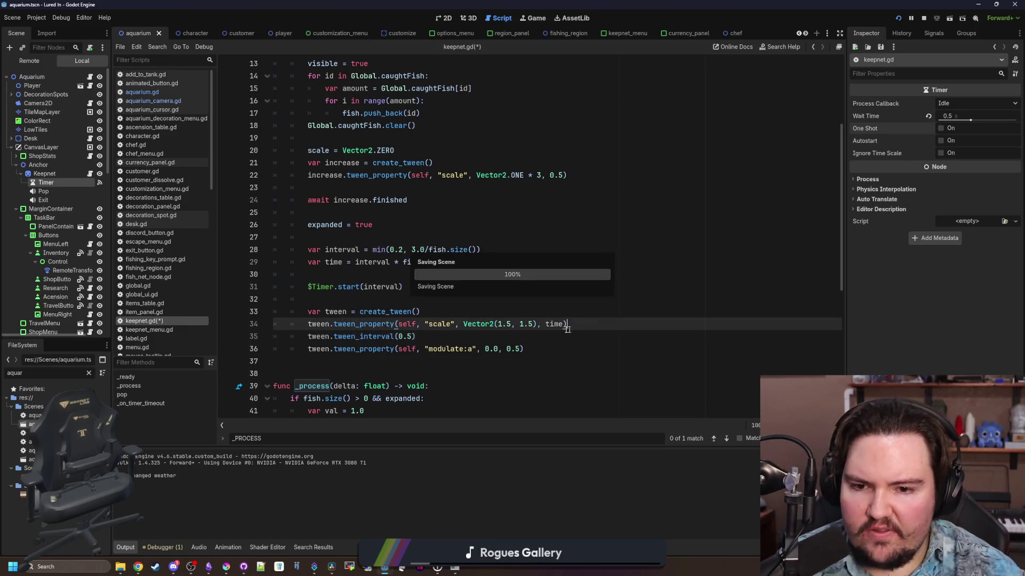
click(526, 340)
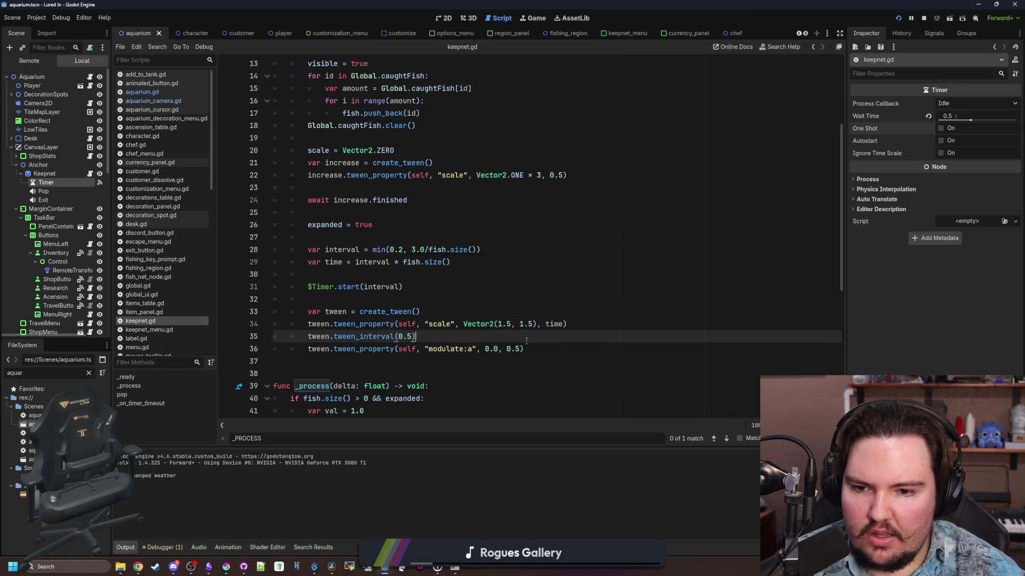
click(409, 299)
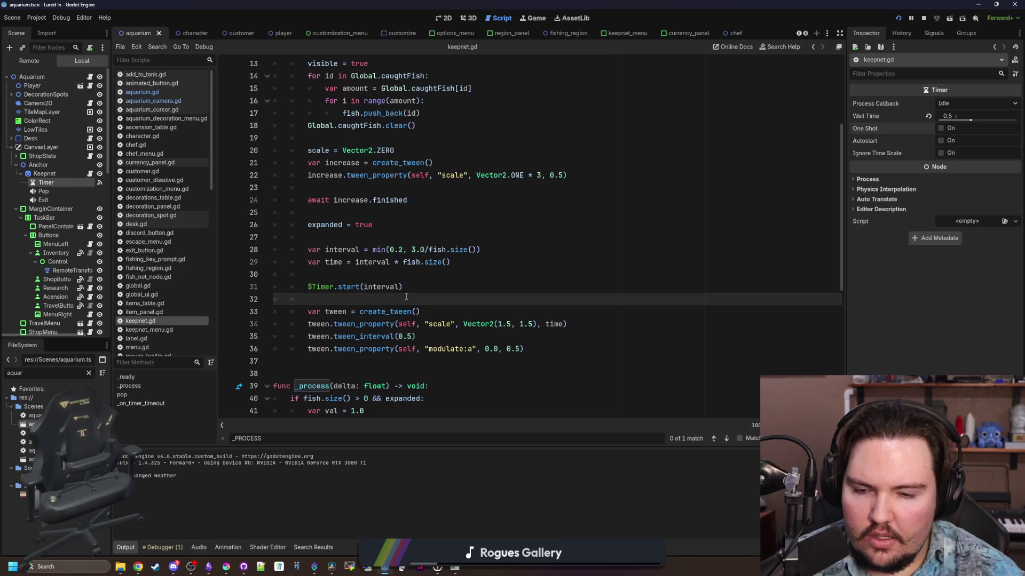
key(F5)
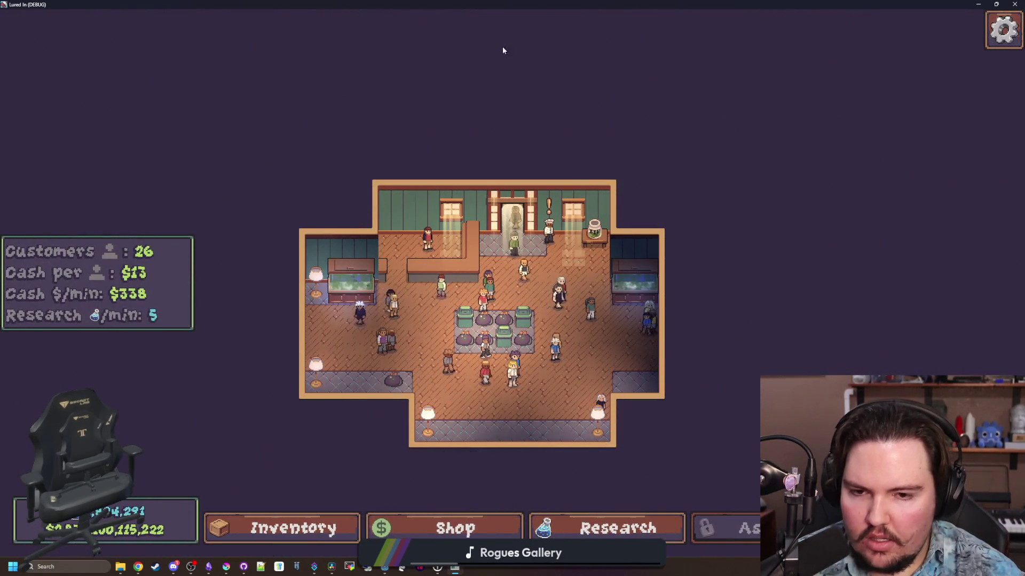
- Stop the game test and return to the keepnet.gd script
key(F8)
key(Up)
key(Up)
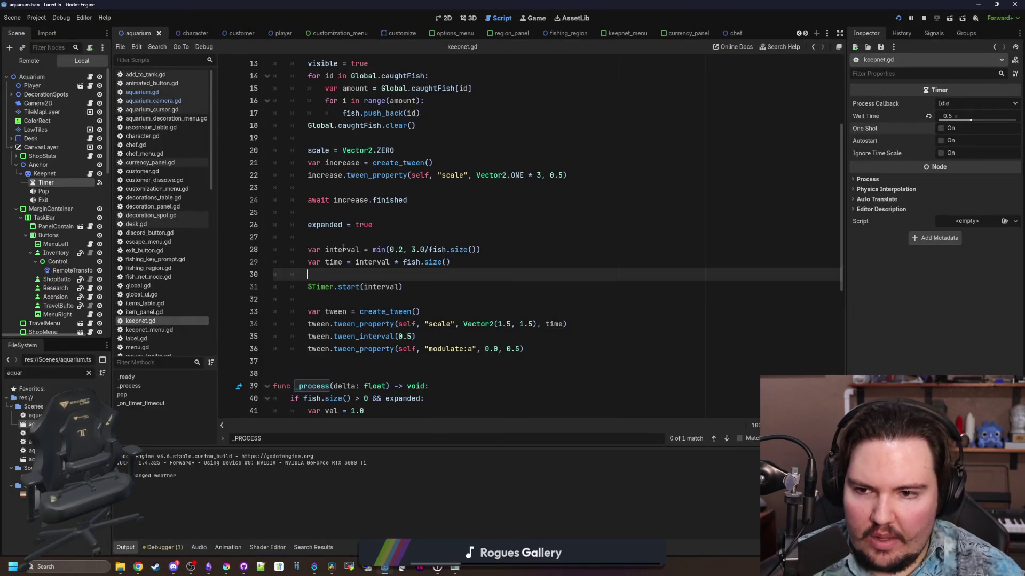
- Make the second scale tween target Vector2.ONE * 2, removing the leftover 1.5 argument
key(Up)
key(Up)
key(Up)
scroll(381, 260, up, 2)
click(333, 288)
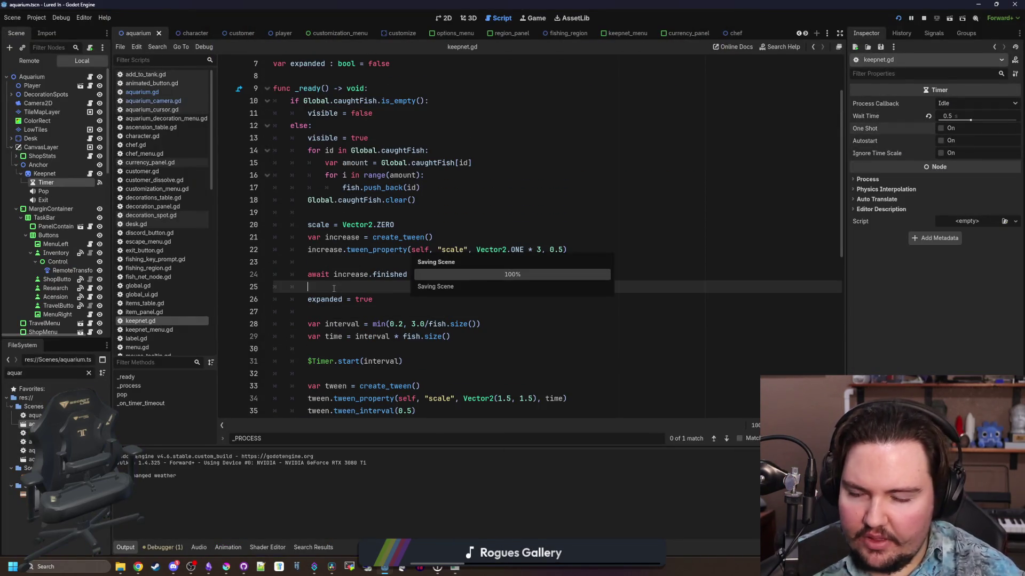
key(ctrl+s)
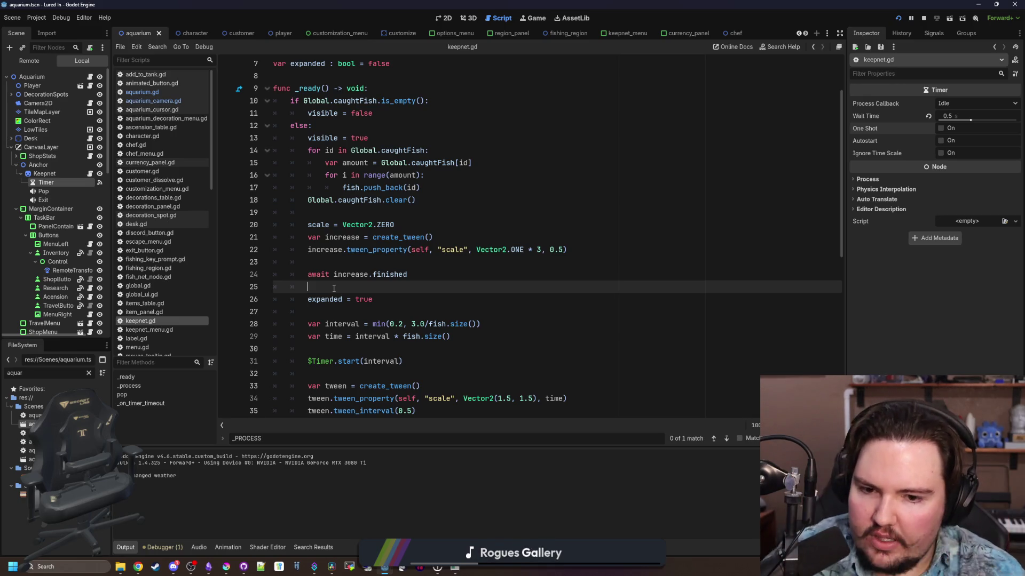
key(ctrl+s)
scroll(333, 288, down, 2)
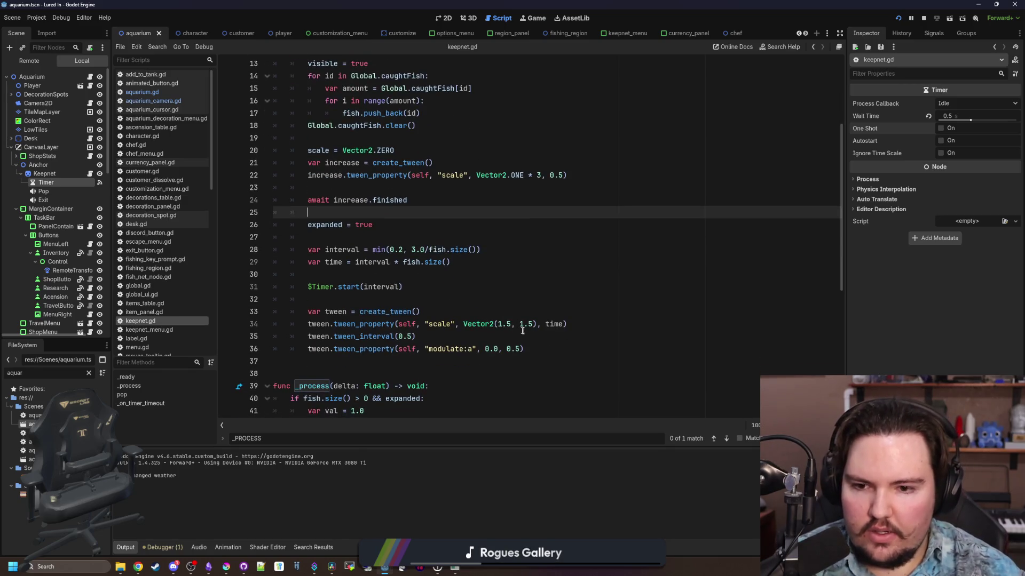
click(506, 324)
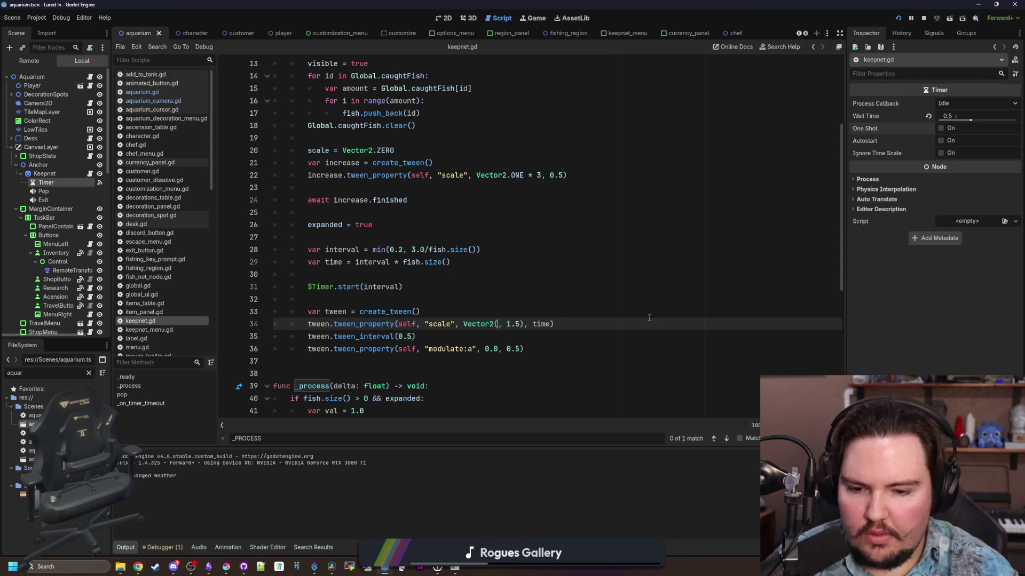
text(2.0)
key(BackSpace)
key(BackSpace)
key(BackSpace)
key(BackSpace)
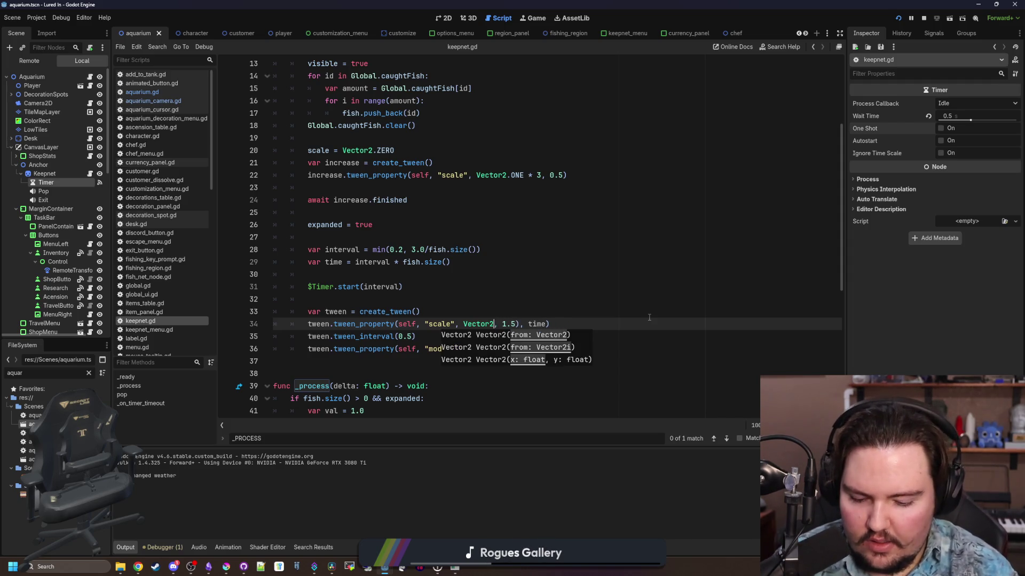
text(.ONE * 2)
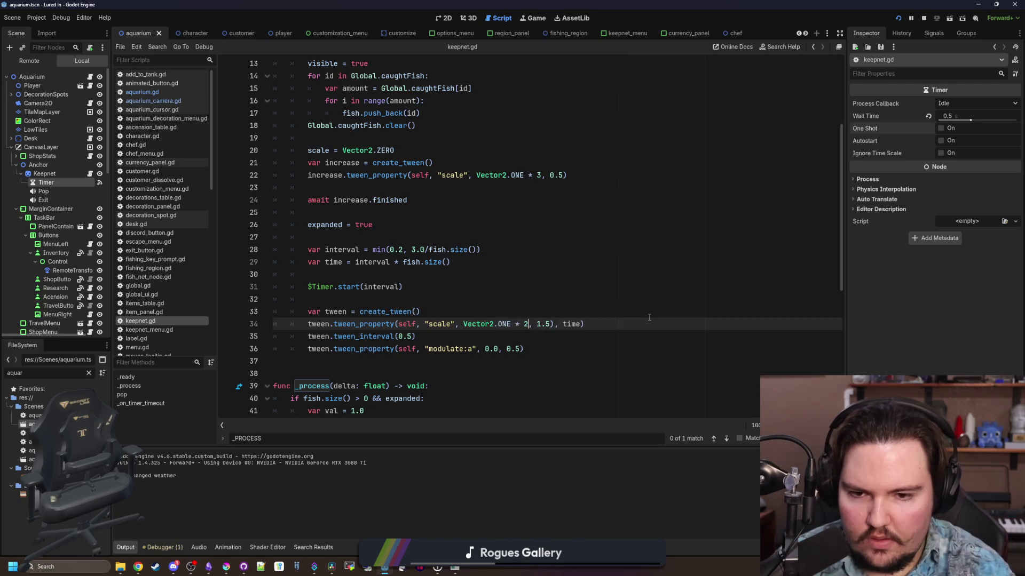
key(Right)
key(Right)
key(Right)
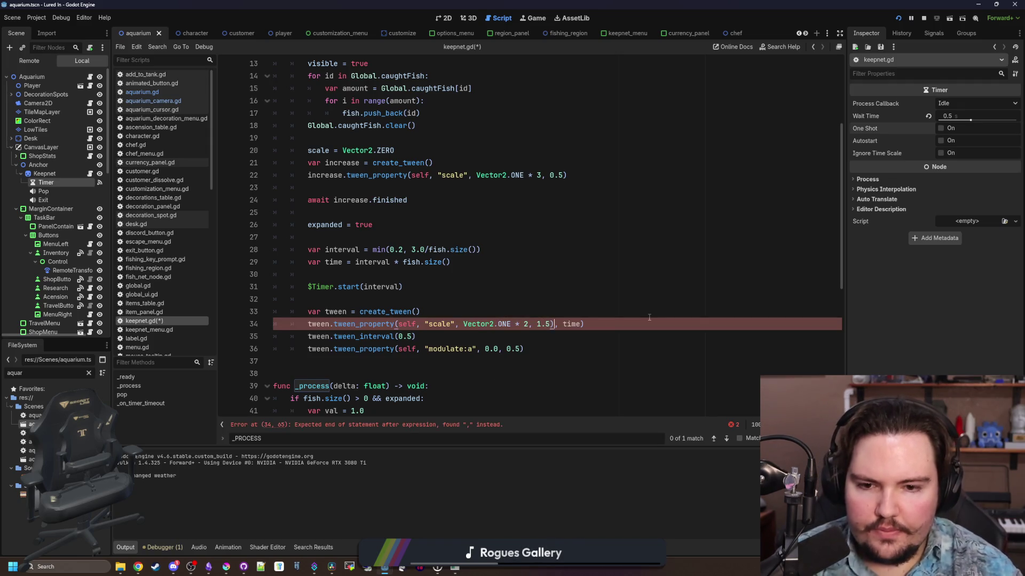
key(BackSpace)
key(BackSpace)
key(BackSpace)
- Search keepnet.gd for 1.5 to confirm no matches remain
scroll(515, 301, down, 4)
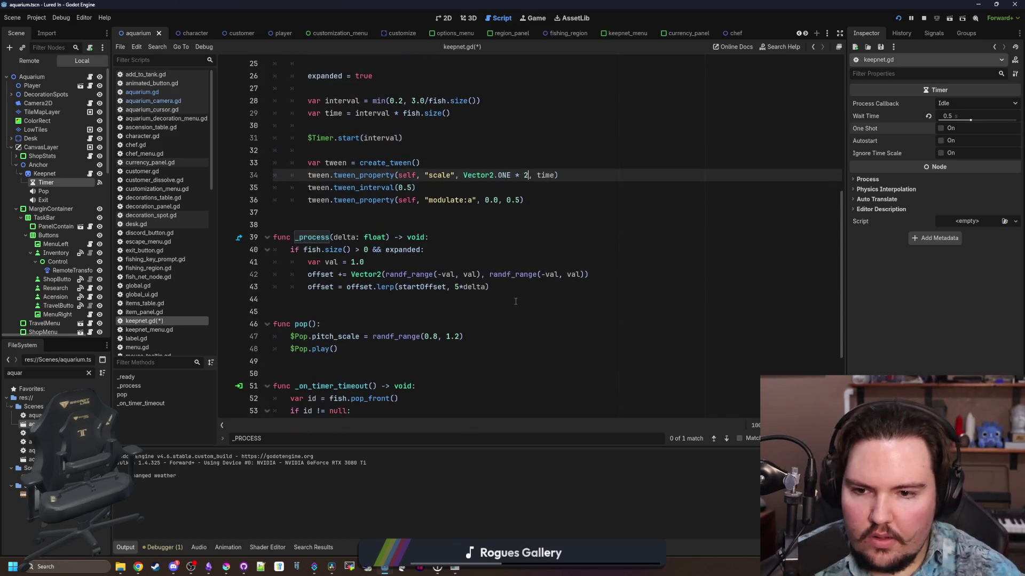
click(516, 301)
key(ctrl+f)
text(1,5)
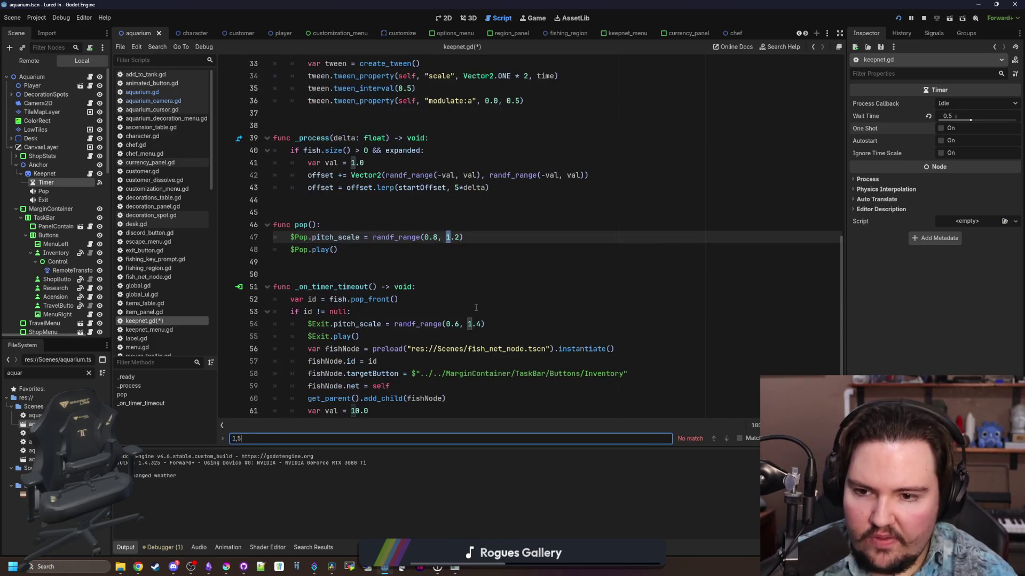
key(BackSpace)
key(BackSpace)
text(.5)
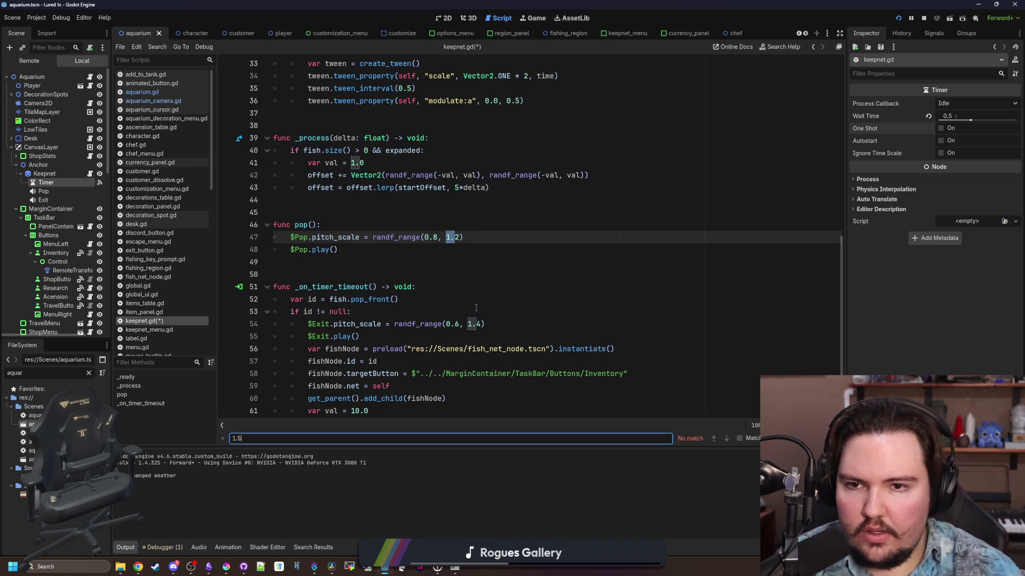
scroll(476, 307, up, 8)
click(437, 324)
- Insert a new line 23 after create_tween() starting 'var newScale = fish.size()'
key(ctrl+s)
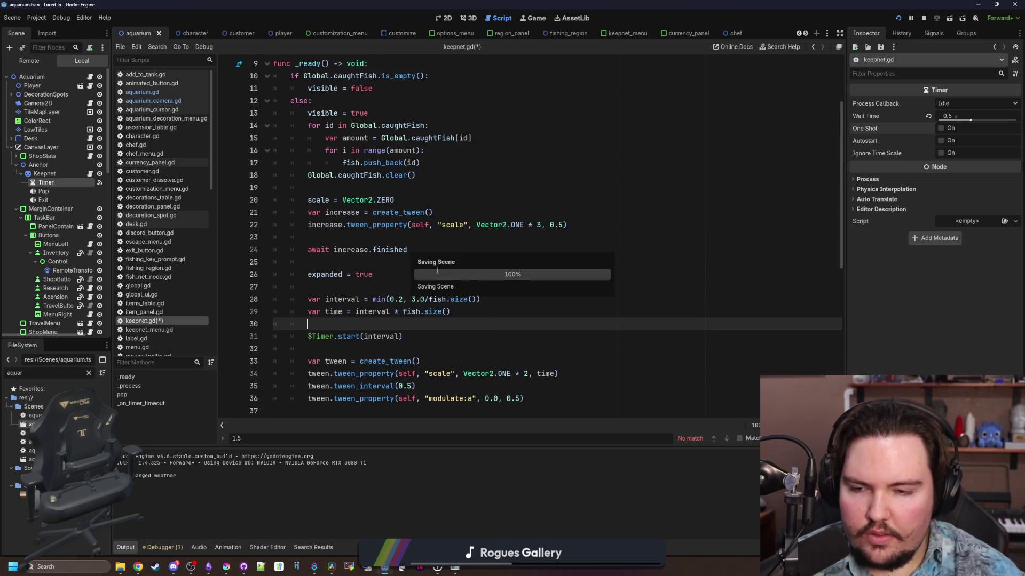
scroll(437, 270, up, 1)
click(485, 312)
key(ctrl+s)
key(Up)
key(Up)
key(Up)
key(ctrl+s)
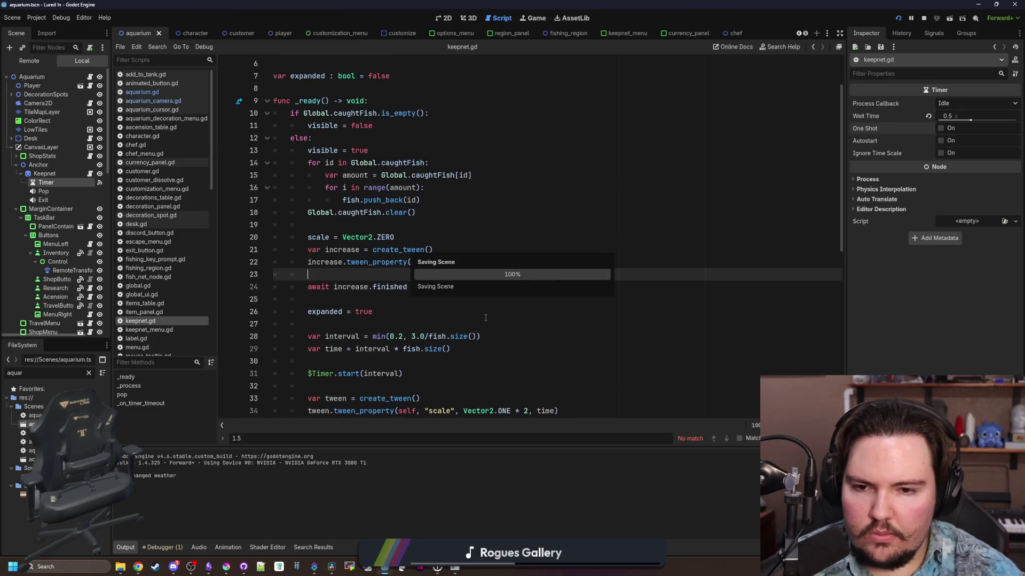
click(472, 287)
click(459, 262)
click(450, 250)
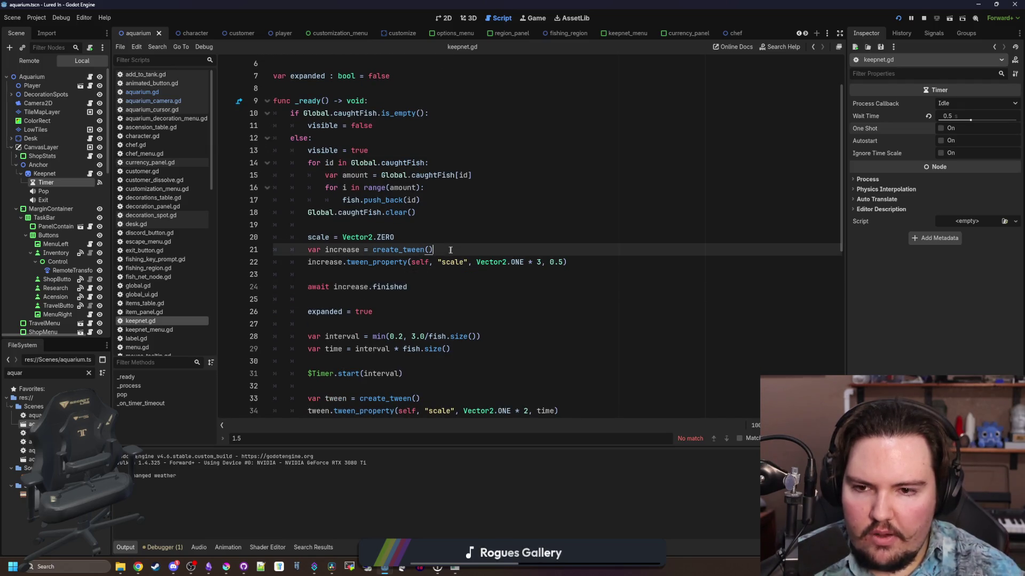
key(Return)
key(Return)
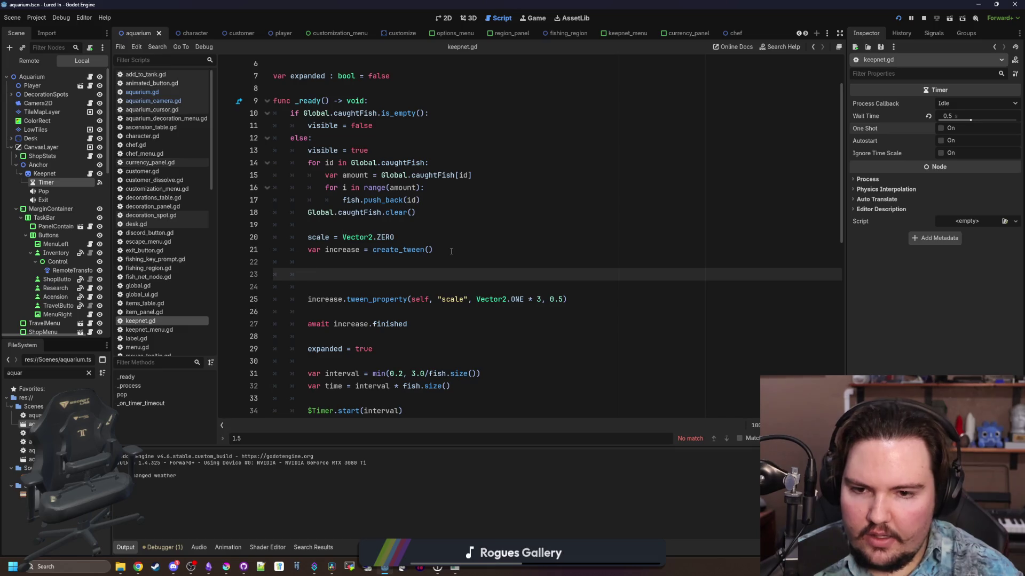
text(var newScal)
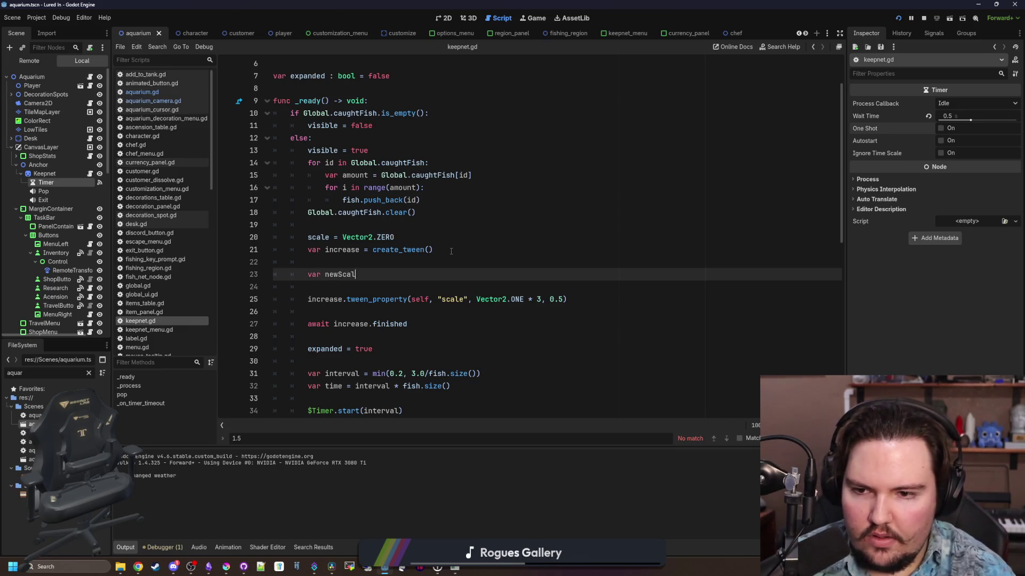
text(e = fish.size())
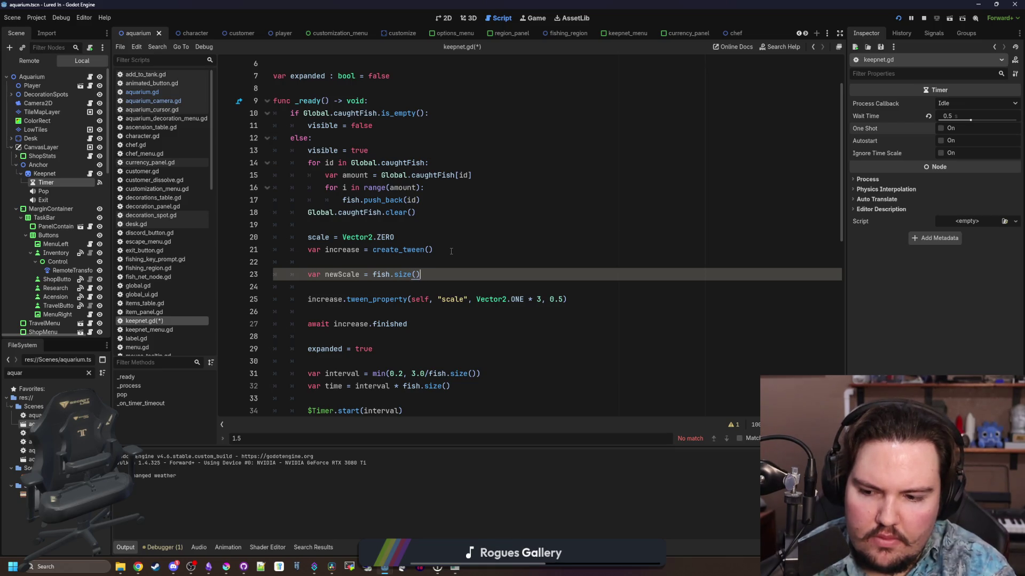
- Expand newScale to (Vector2.ONE*2) + (Vector2.ONE*(fish.size()/2.0)) and save
key(Left)
key(Left)
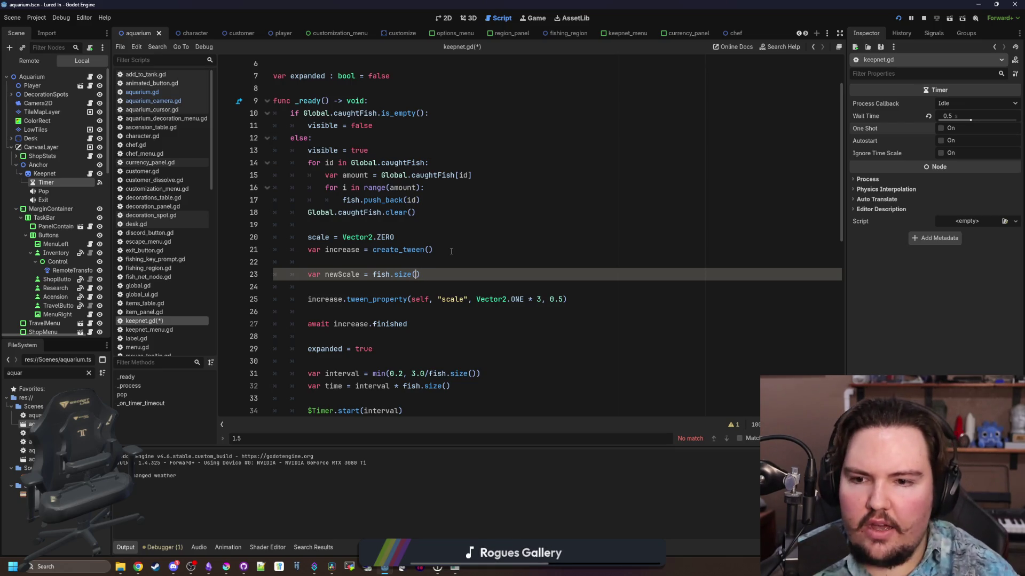
key(ctrl+Left)
key(ctrl+Left)
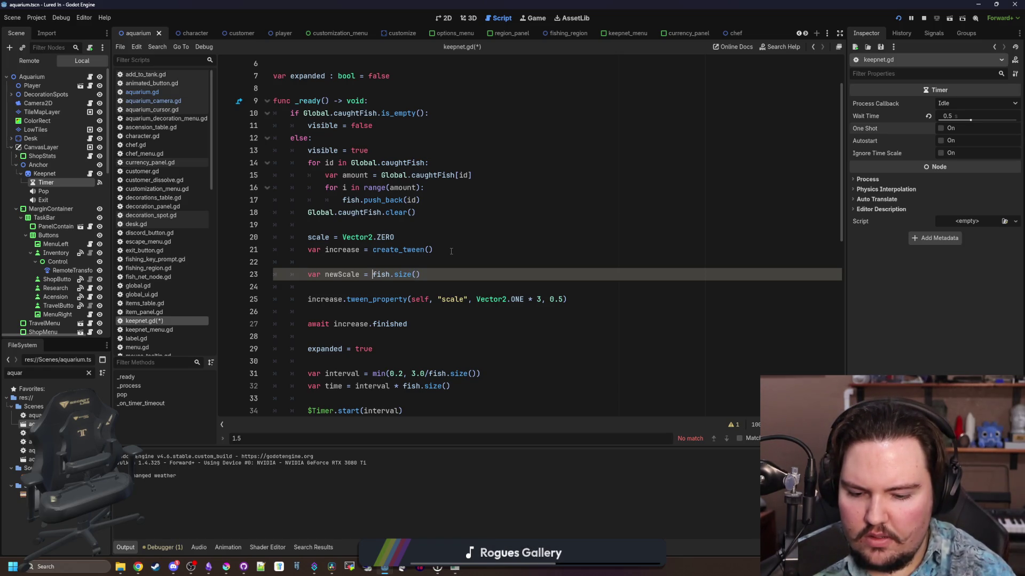
text(Vector2)
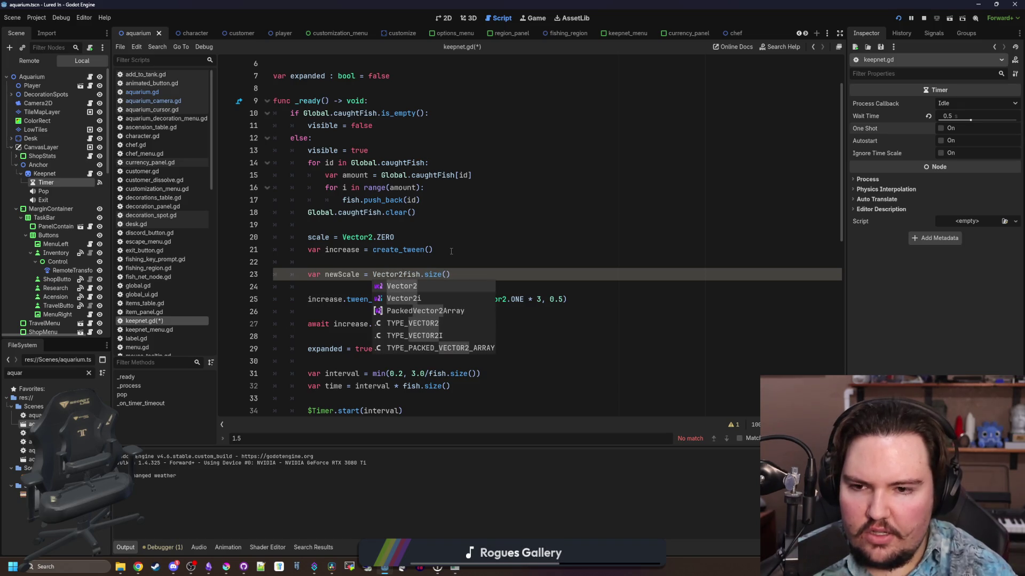
text(.ONE*2)fish.size()
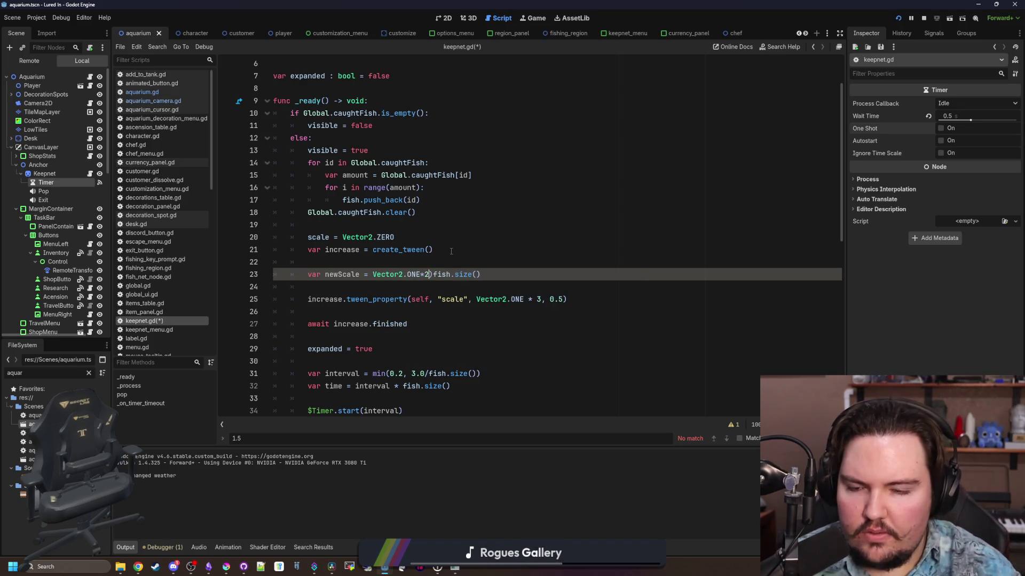
key(Left)
key(Left)
key(Left)
text(()
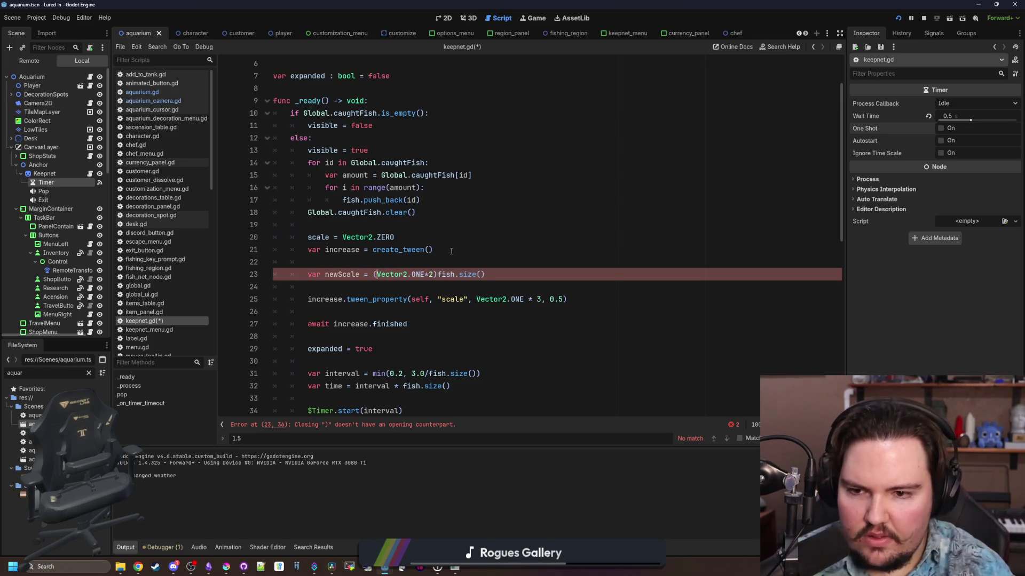
text( +)
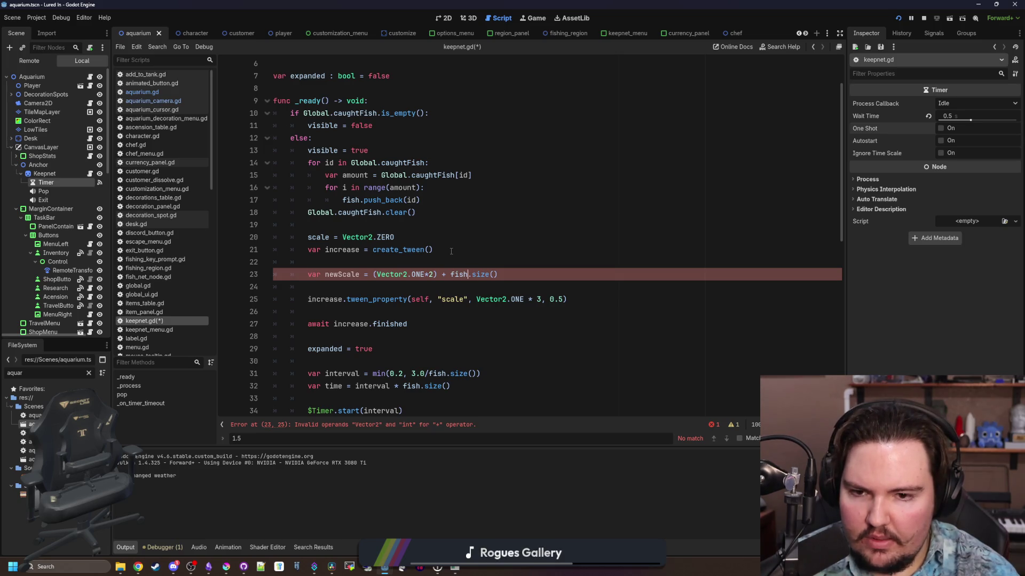
key(Right)
key(Right)
key(Right)
text(/2.)
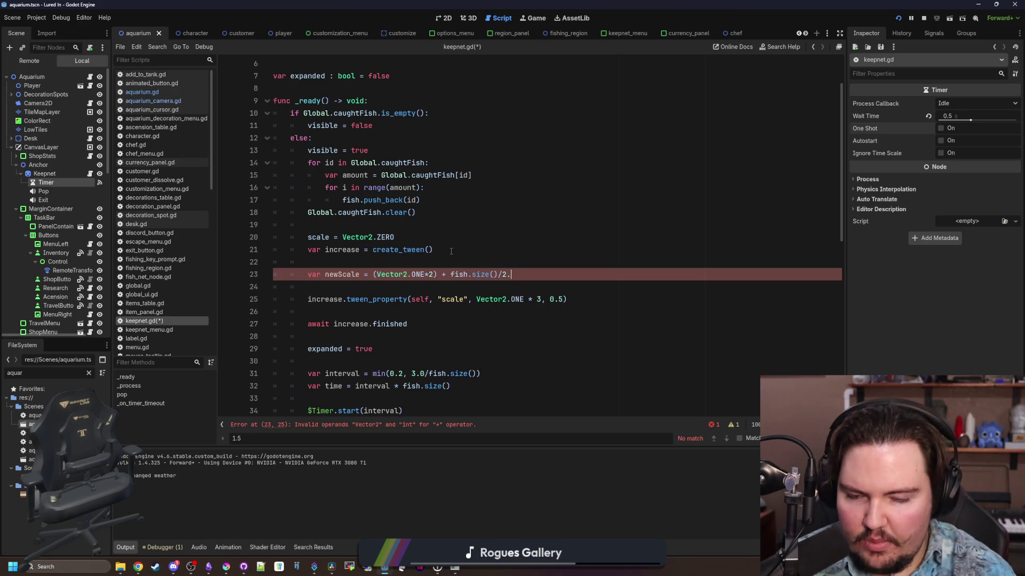
text(0))
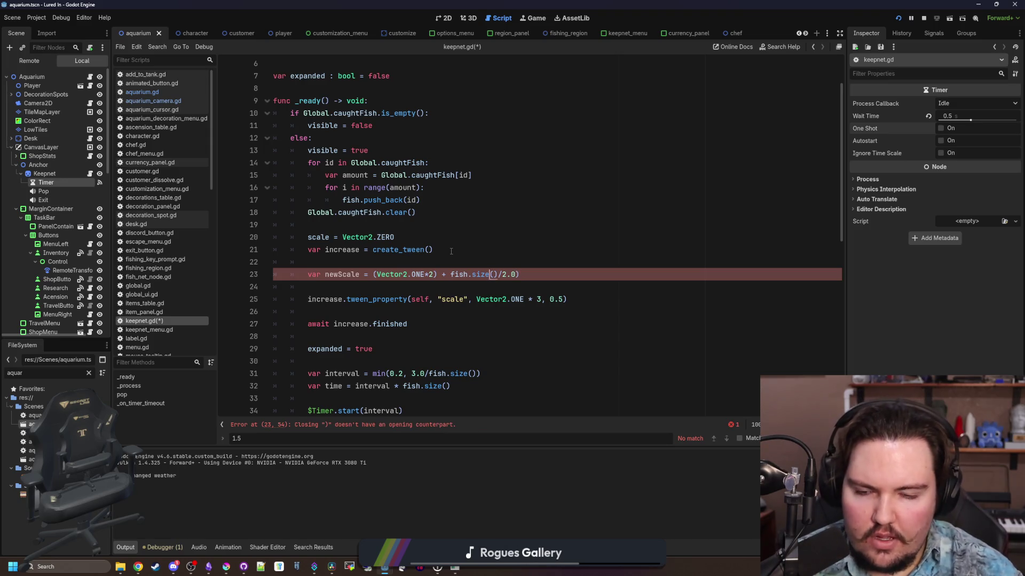
key(Left)
key(Left)
key(Left)
text(()
key(Right)
key(Right)
key(Right)
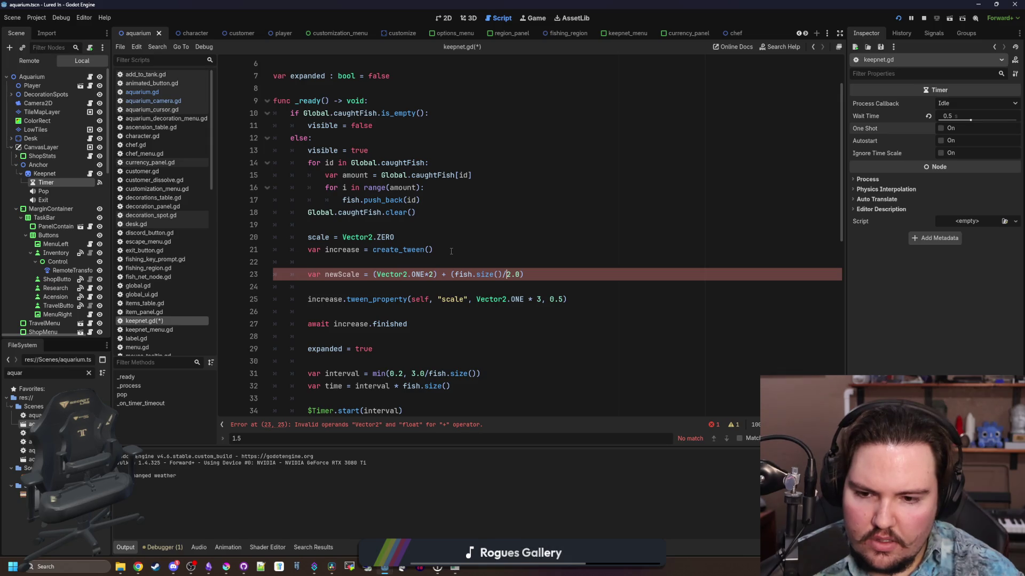
key(Left)
key(Left)
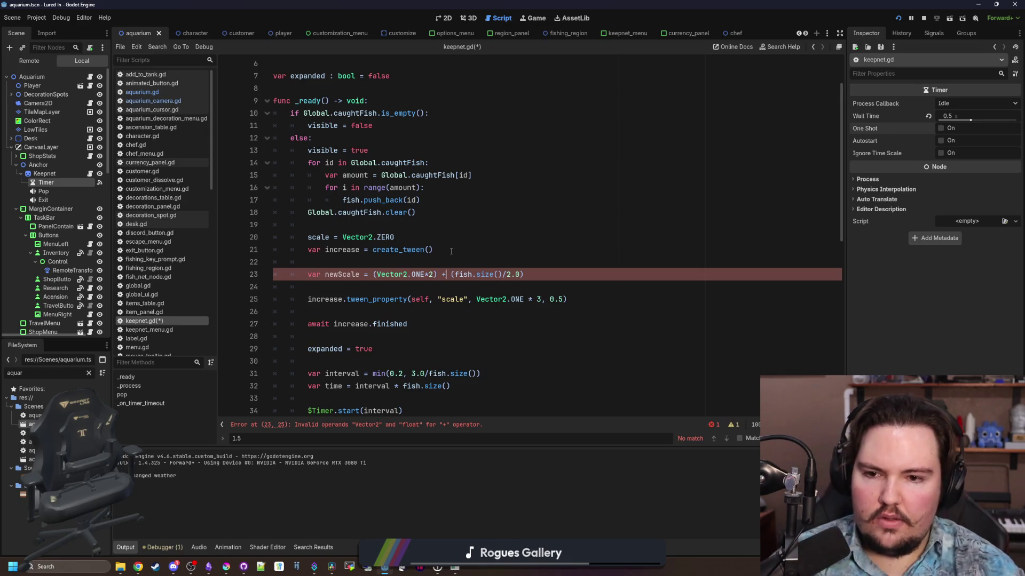
key(BackSpace)
key(BackSpace)
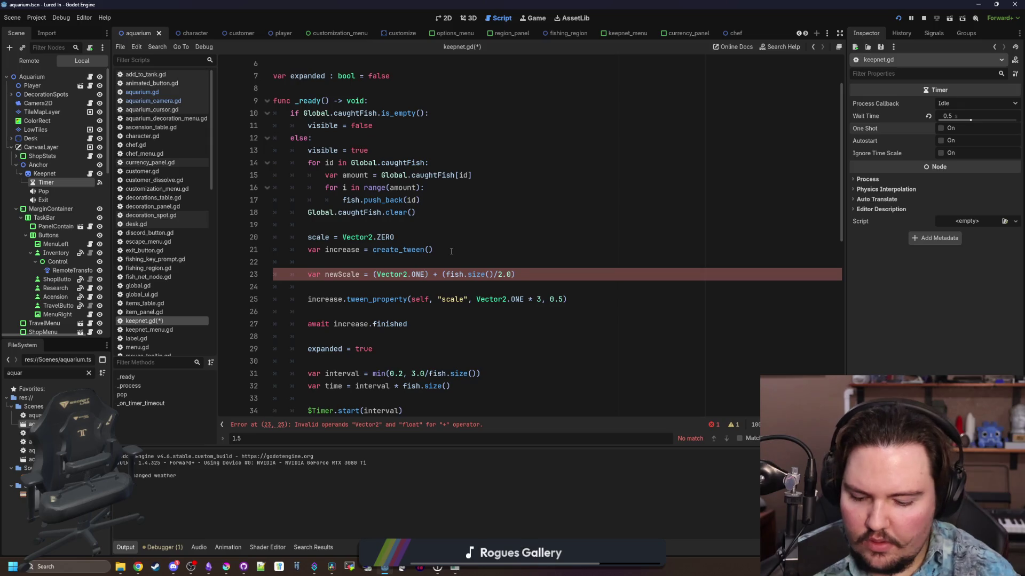
text(*2)
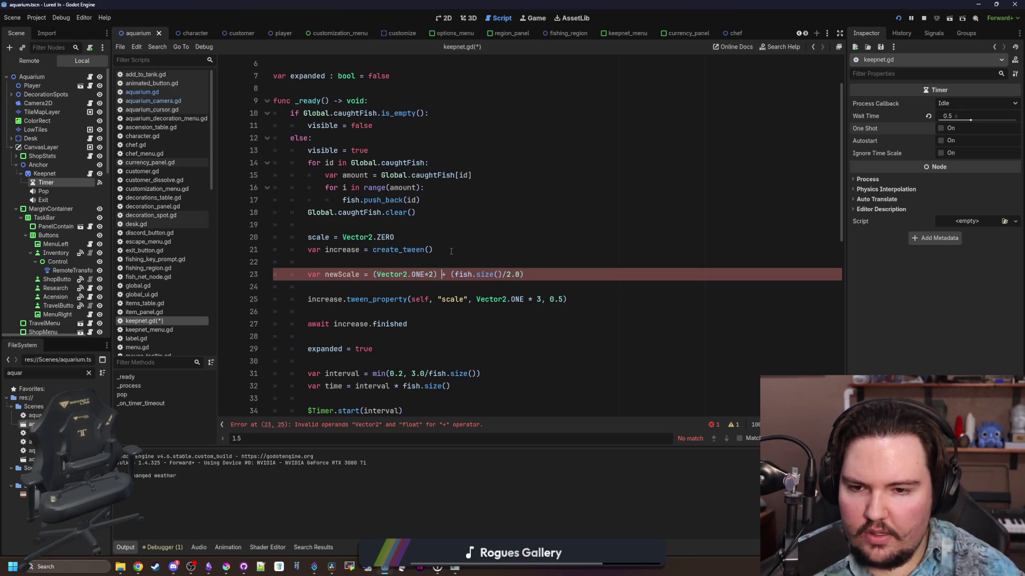
key(Right)
key(Right)
key(Right)
text(V)
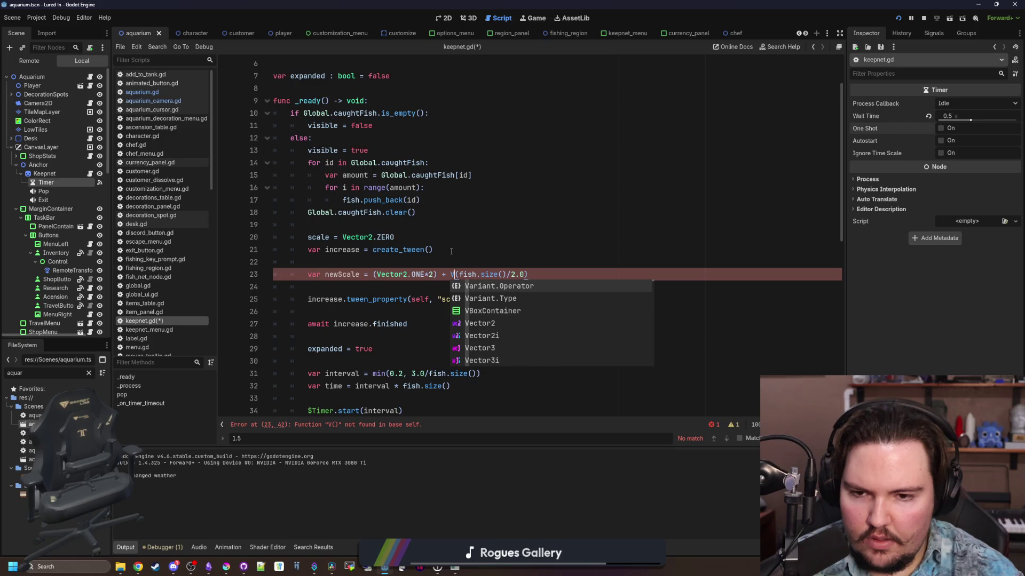
text(ector2.ONE*)
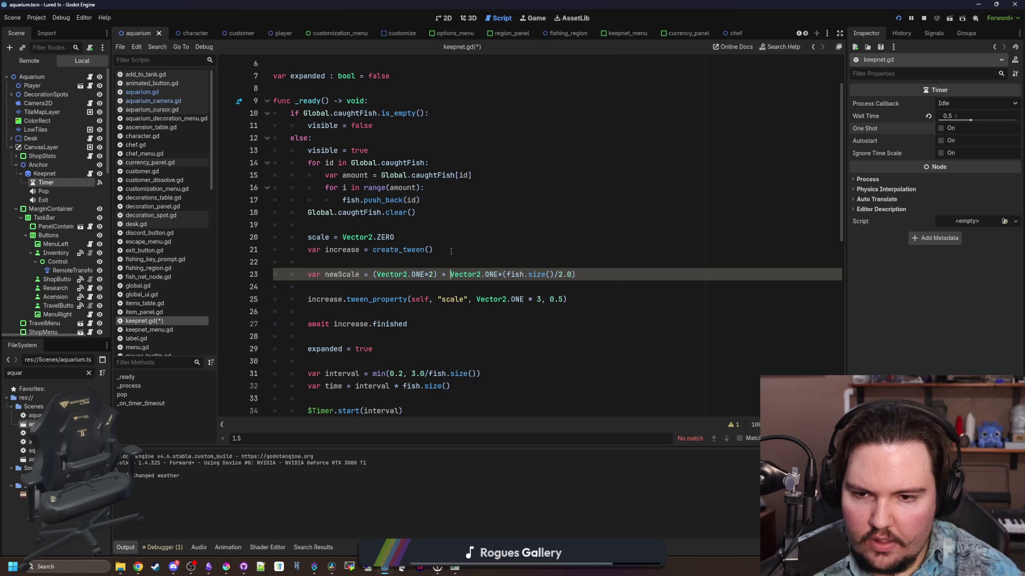
text(()
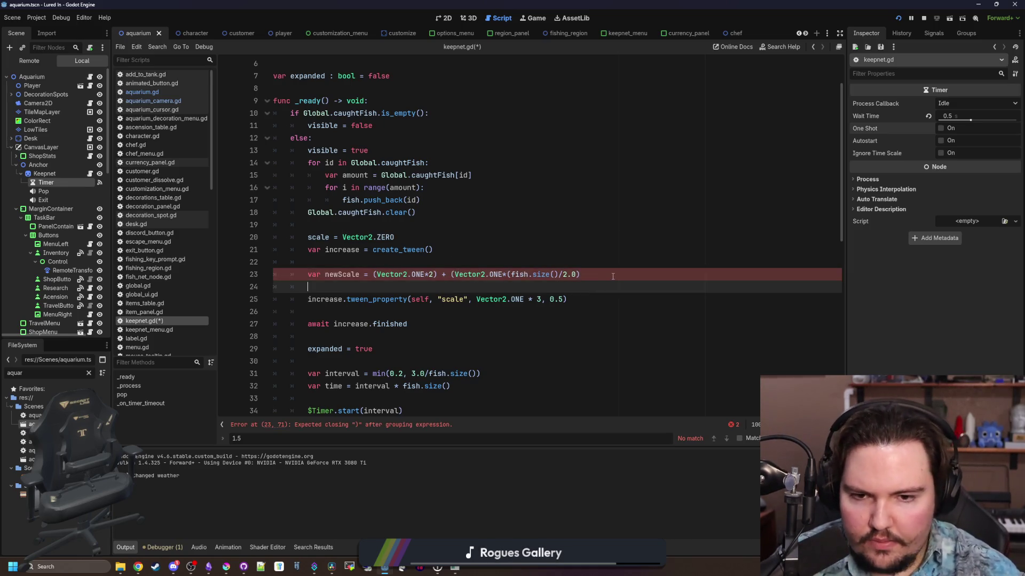
click(611, 274)
text())
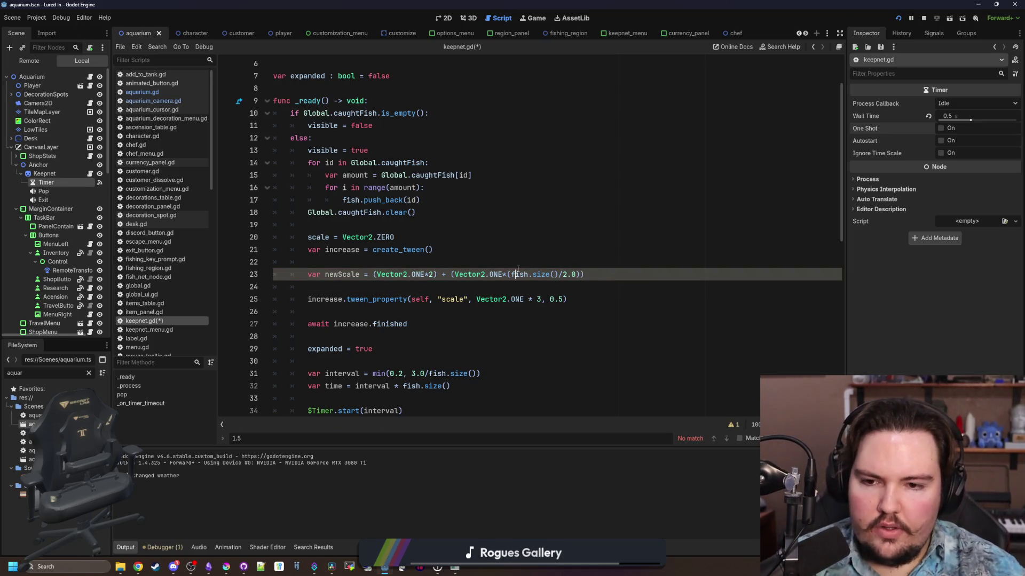
key(ctrl+s)
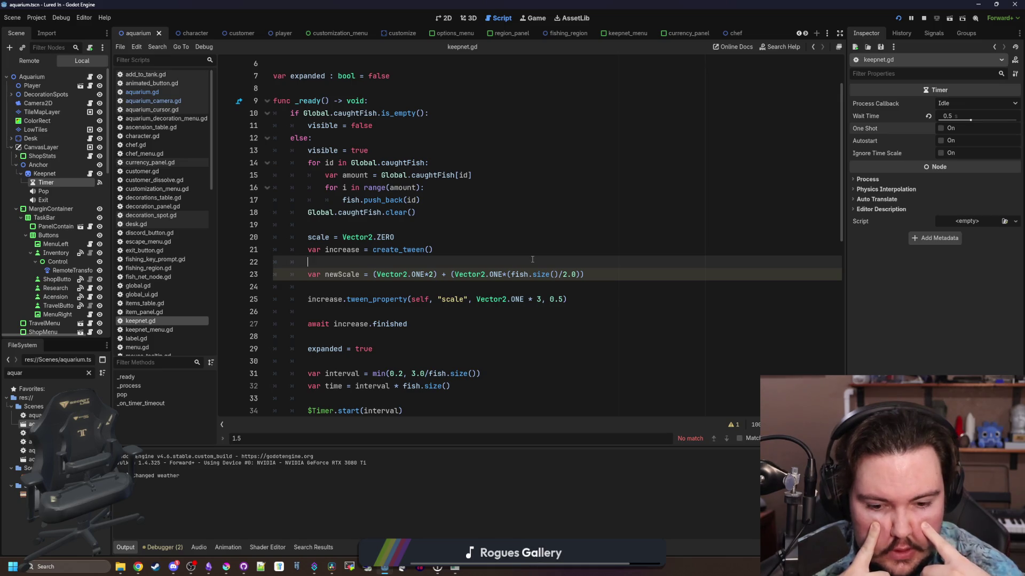
- Change the newScale divisor from 2.0 to 3.0
key(Down)
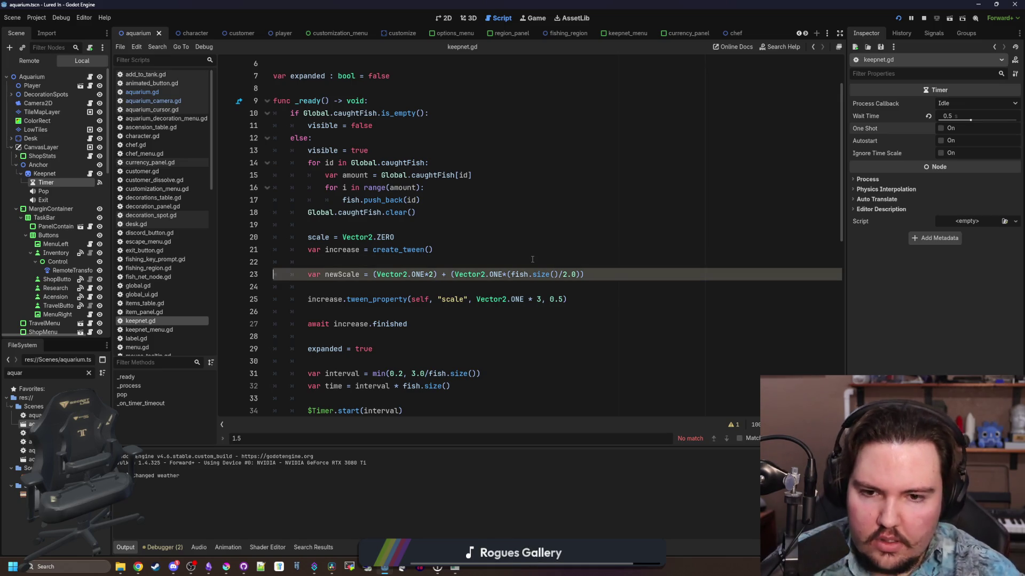
key(ctrl+Right)
key(ctrl+Right)
key(ctrl+Right)
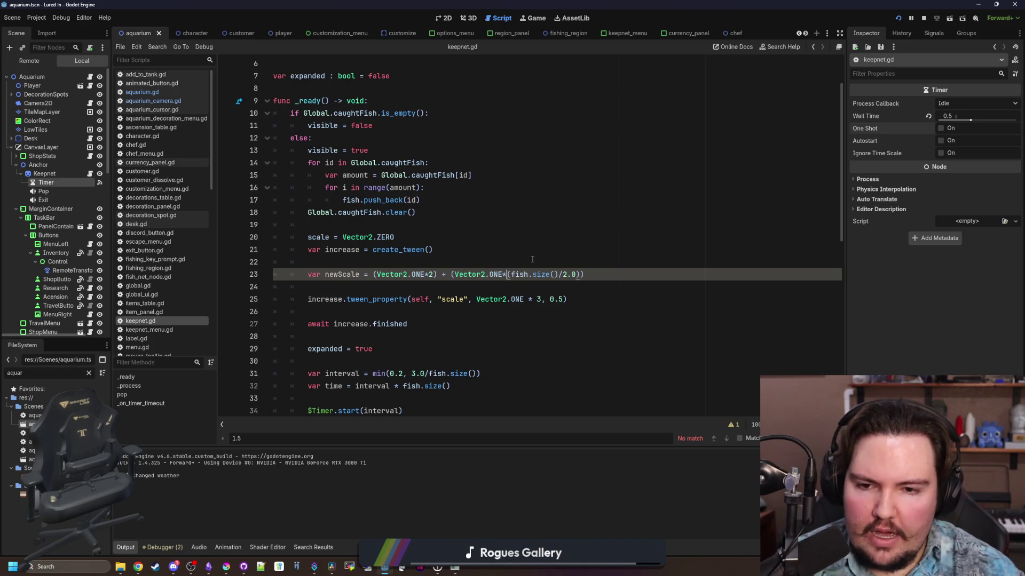
key(BackSpace)
text(3)
key(Up)
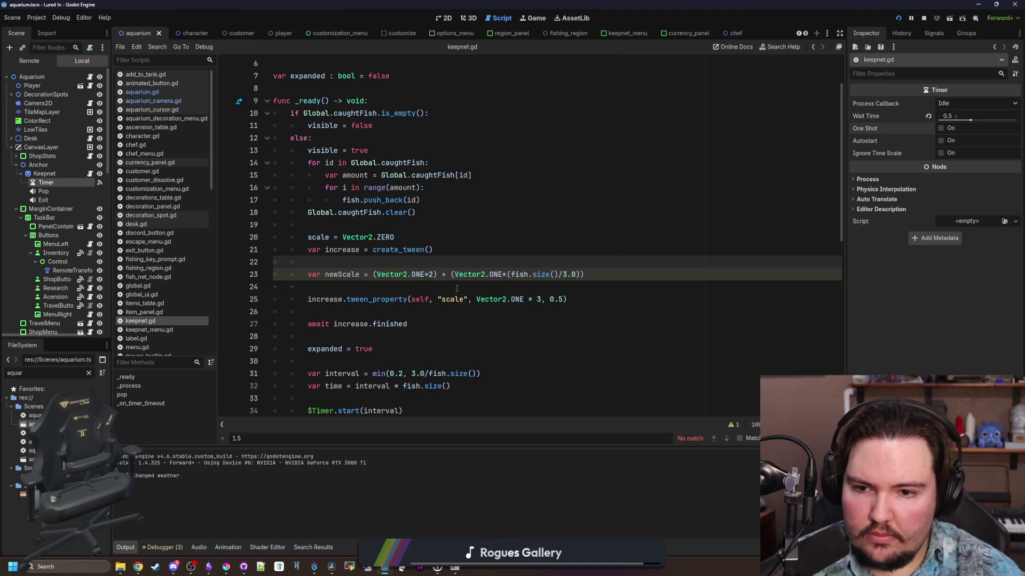
click(420, 285)
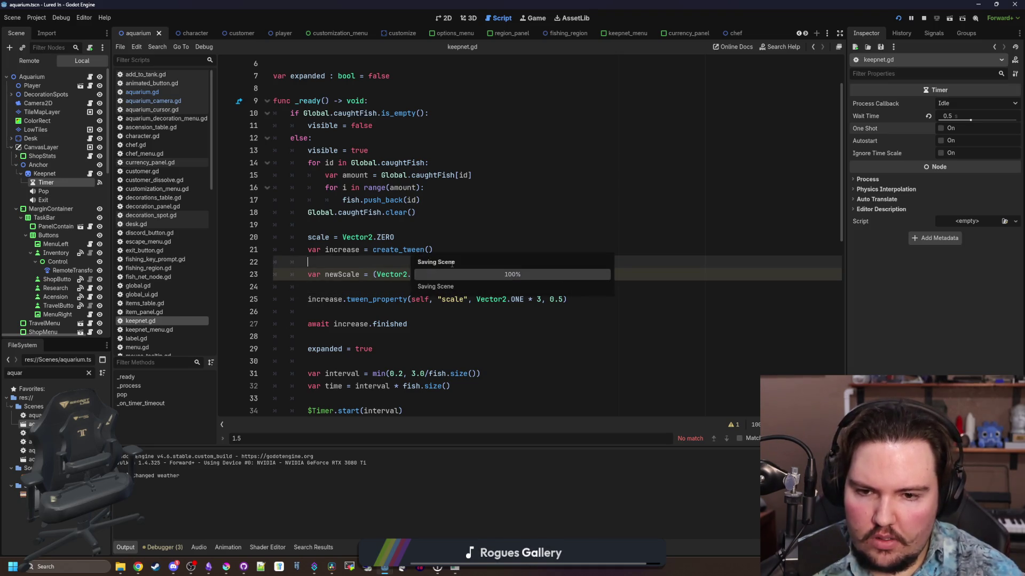
- Wrap the newScale expression in min(..., 4.0) to cap it at 4.0
click(451, 265)
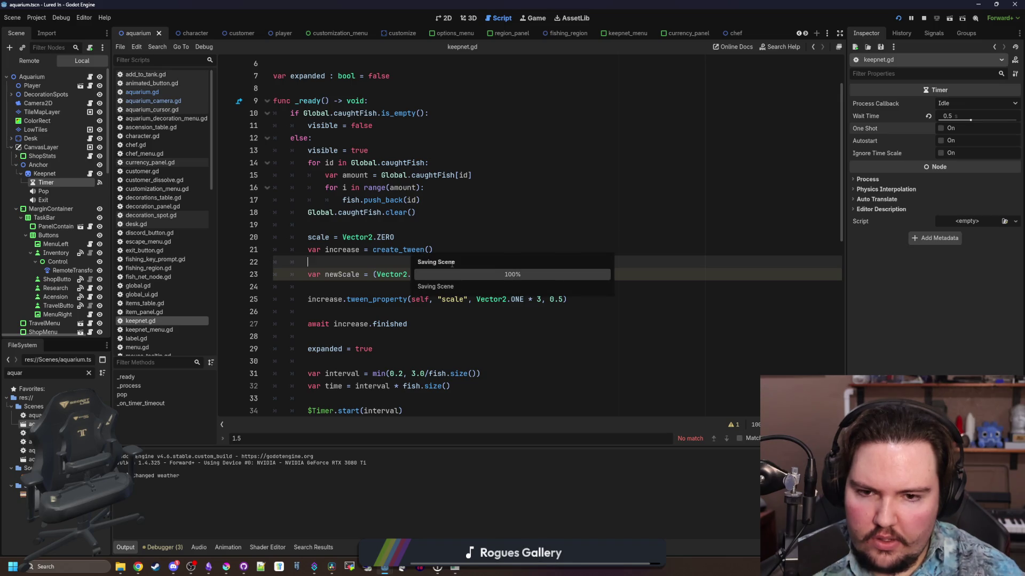
click(369, 274)
text(min()
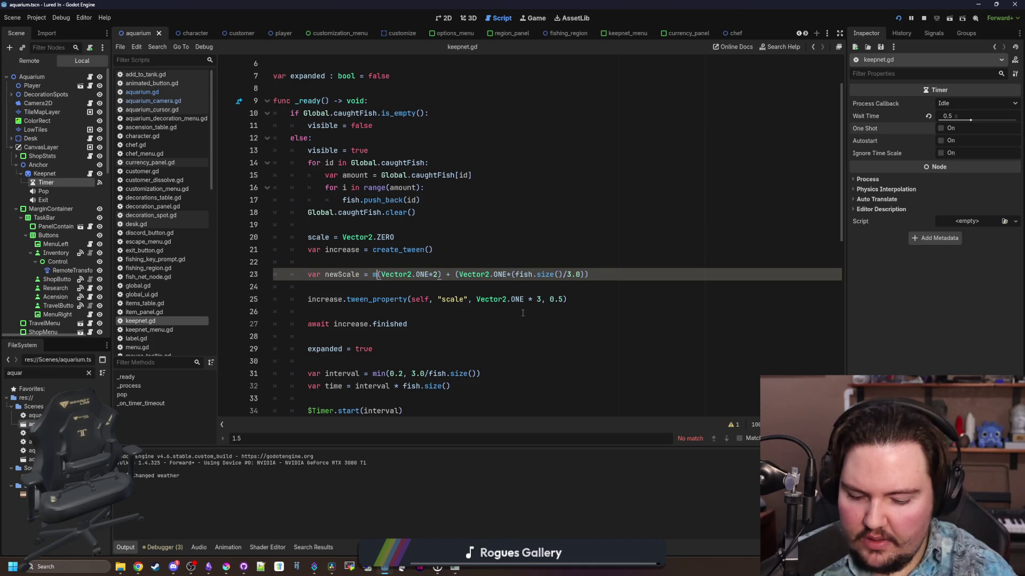
click(608, 275)
text(, 4.0))
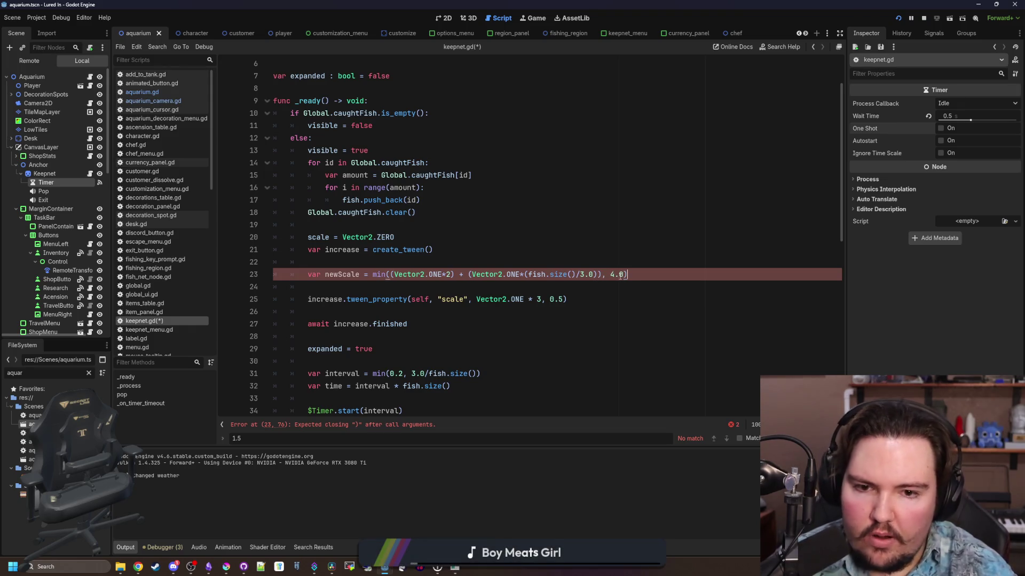
- Make the growth tween target newScale, remove the blank line below it, and save
click(540, 300)
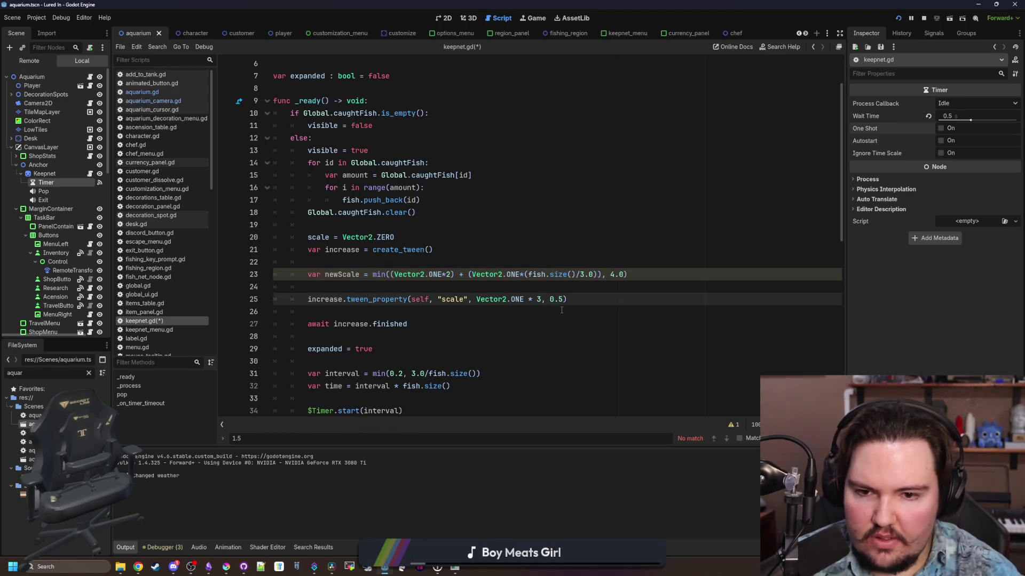
key(BackSpace)
text(newScale)
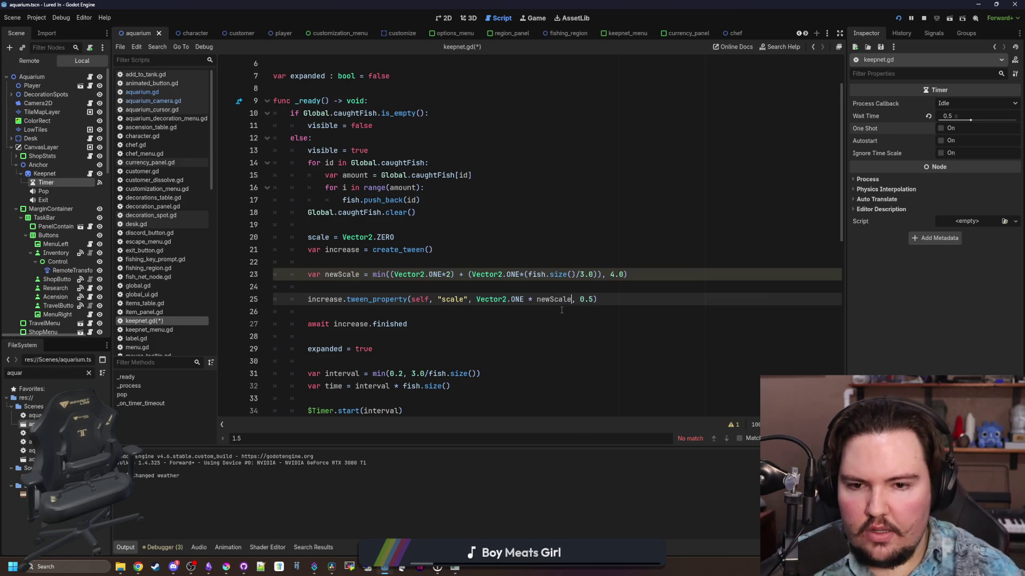
scroll(424, 296, down, 3)
click(423, 180)
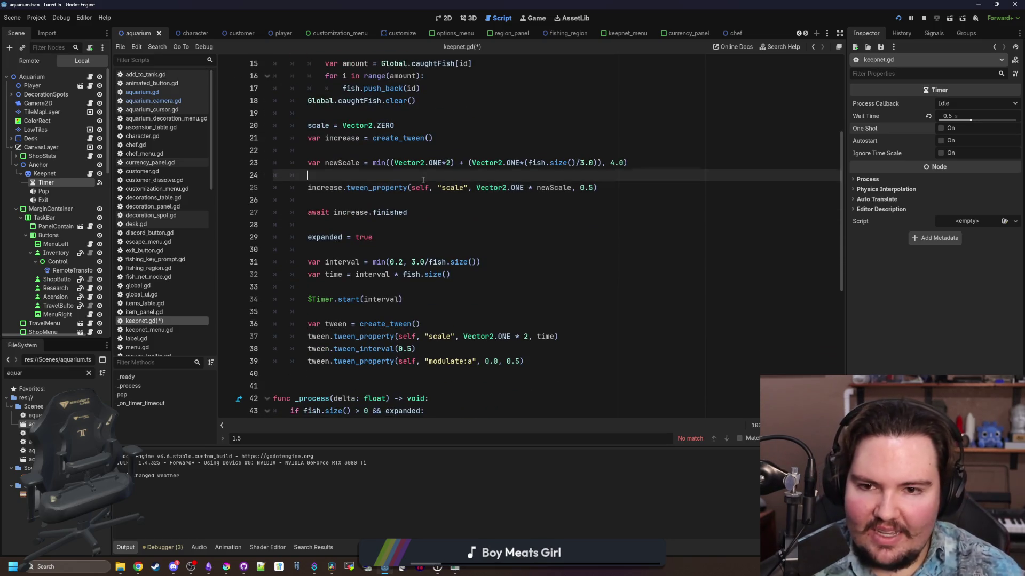
key(BackSpace)
scroll(510, 302, up, 3)
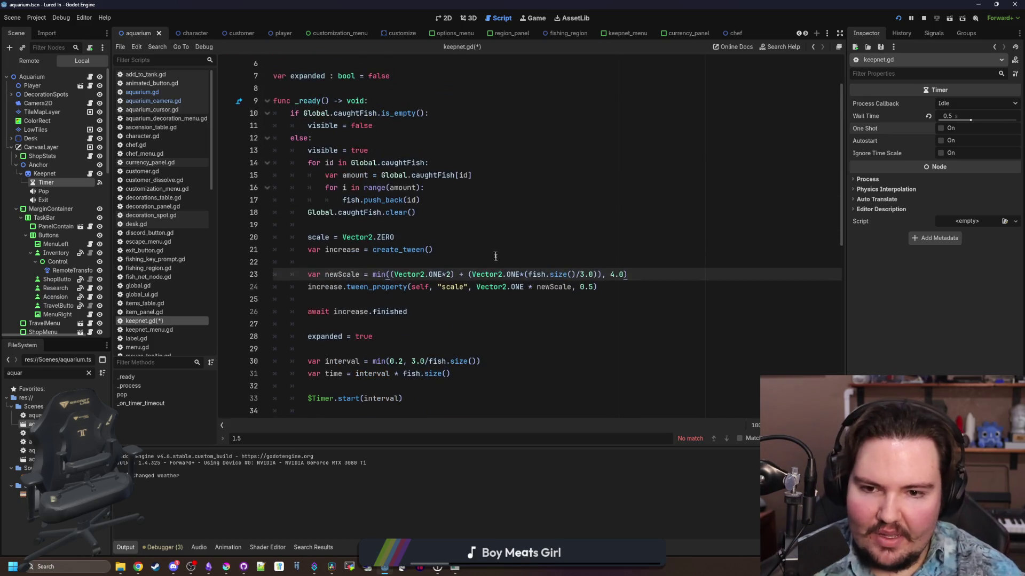
click(510, 301)
key(ctrl+s)
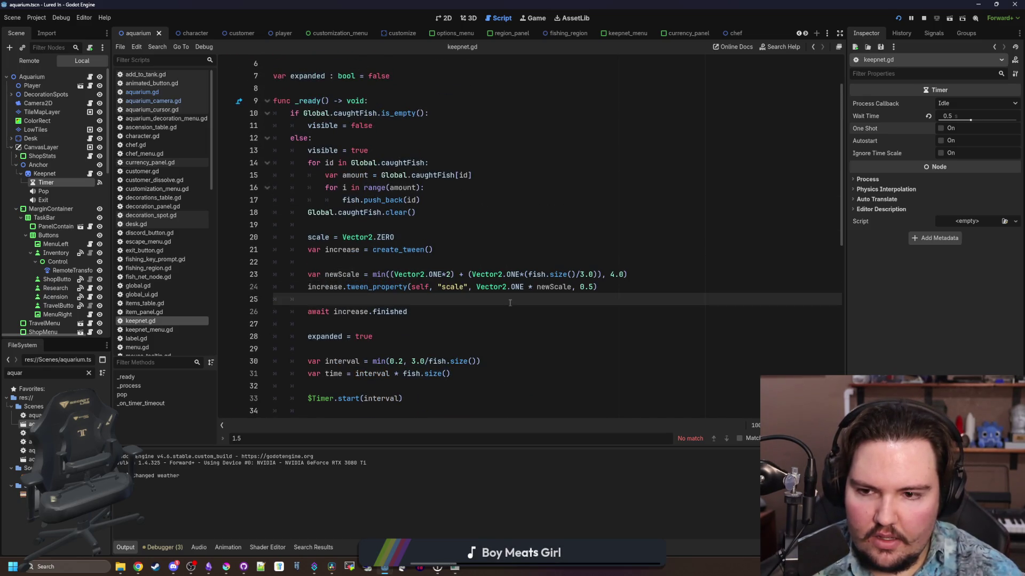
- Delete the extra Vector2.ONE * multiplier so the tween scales straight to newScale
click(450, 263)
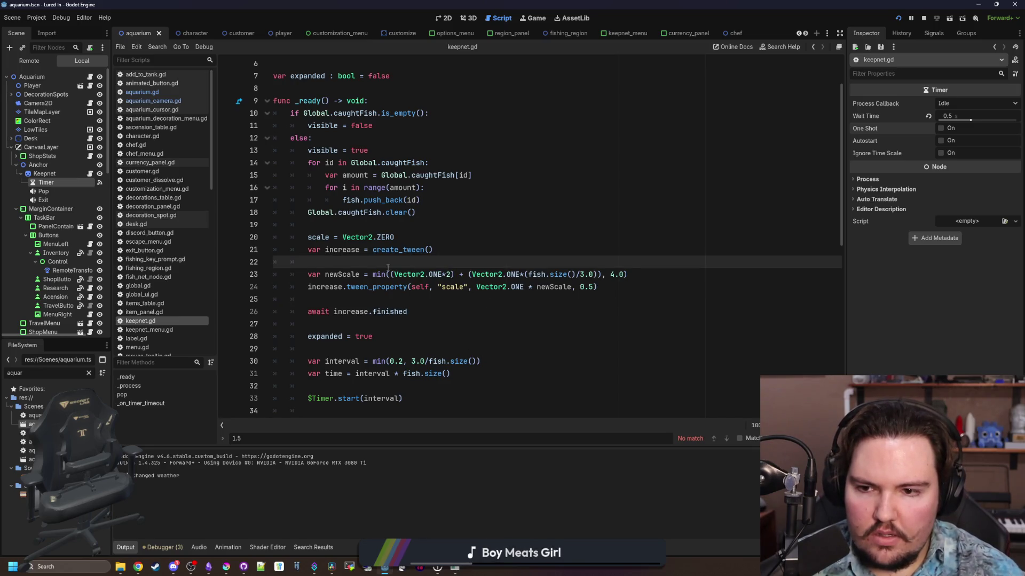
click(511, 300)
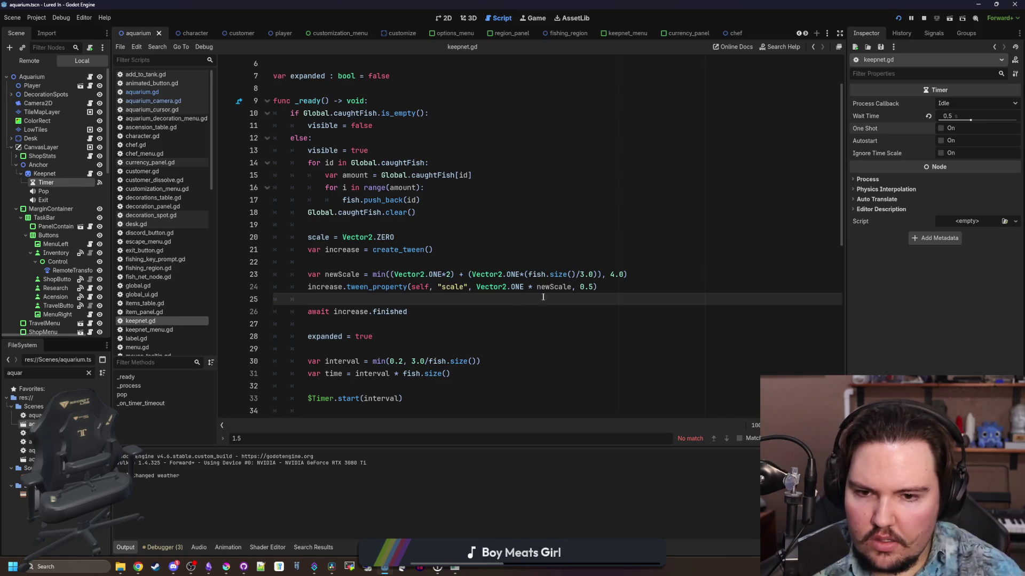
click(532, 288)
drag(536, 287, 476, 287)
key(BackSpace)
click(475, 299)
click(440, 260)
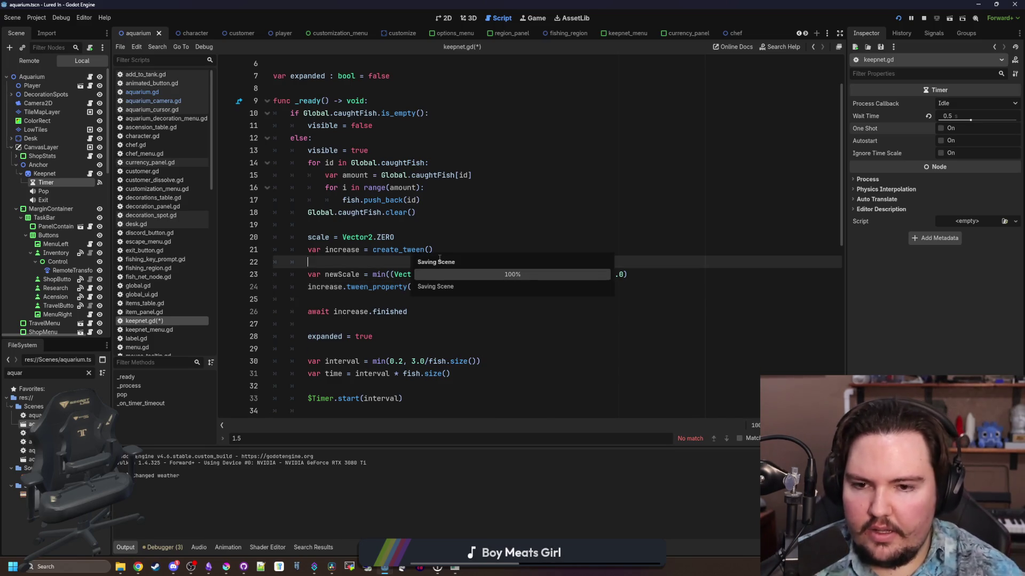
click(372, 312)
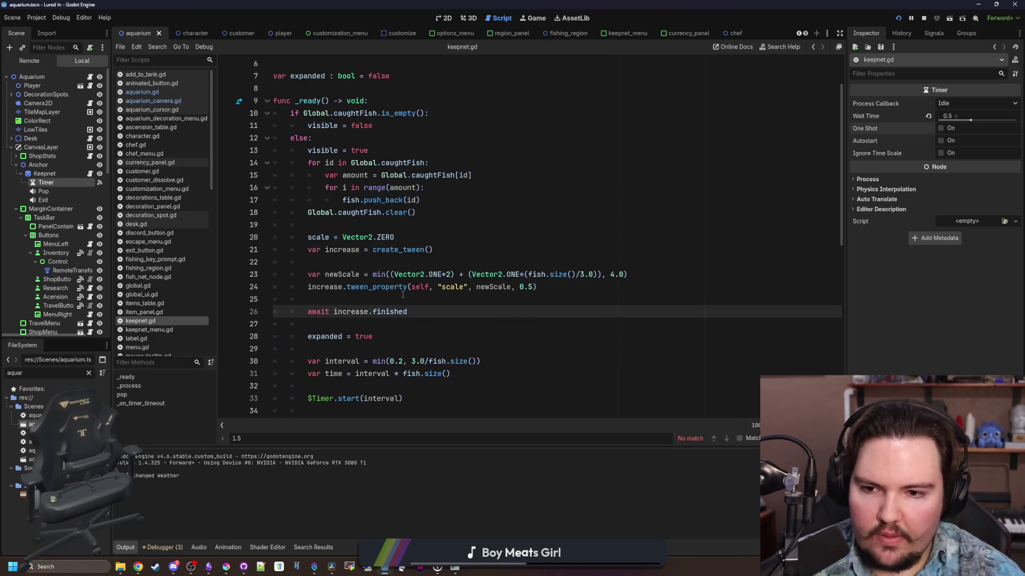
click(402, 295)
scroll(427, 299, down, 3)
scroll(469, 312, up, 2)
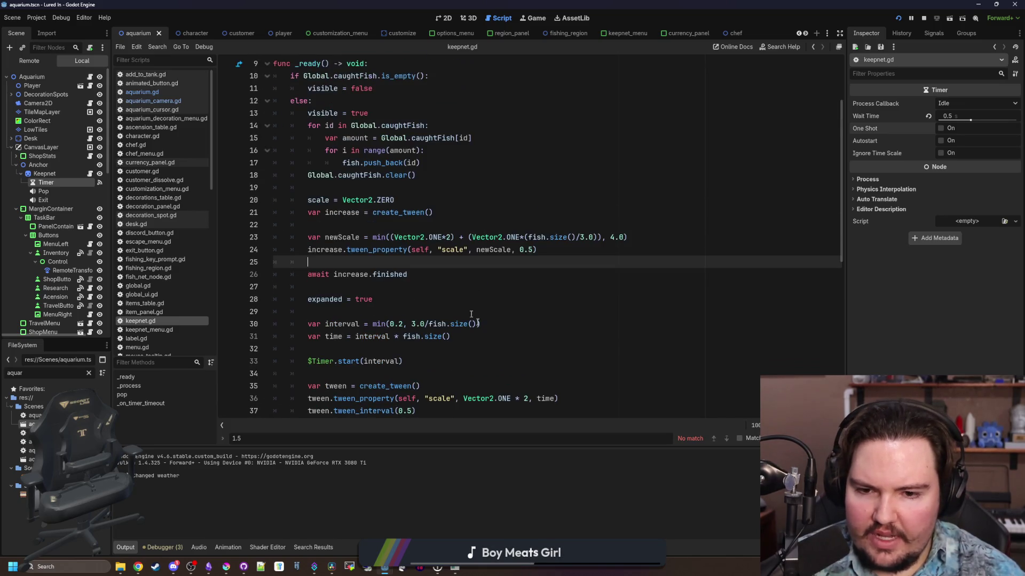
- Add a new line above newScale for a minimum scale variable
click(387, 233)
click(400, 225)
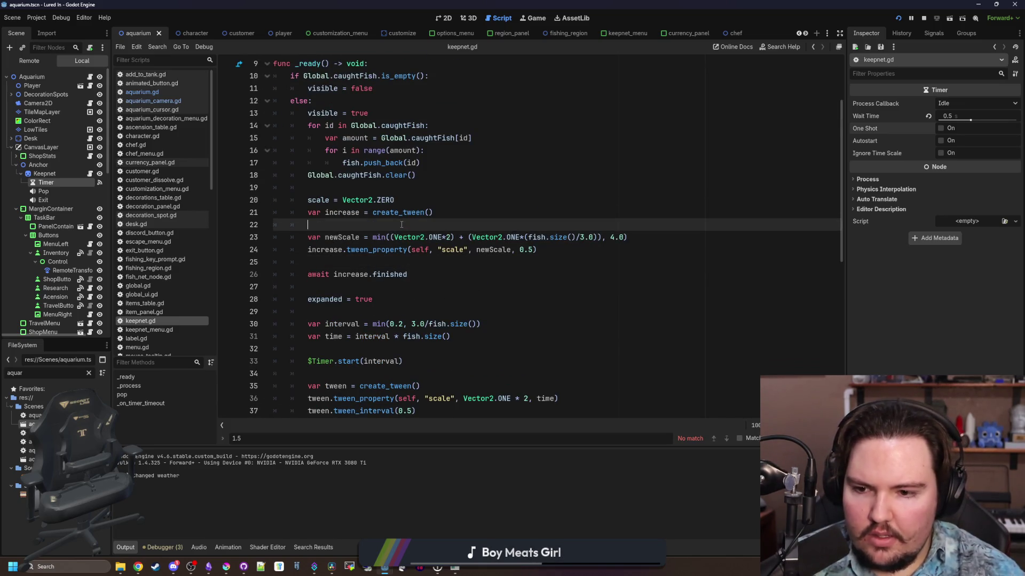
scroll(400, 227, down, 2)
key(Return)
- Define minScale as Vector2.ONE*2 and use it in place of newScale's Vector2.ONE*2 term
scroll(402, 228, up, 1)
text(var minScale = Vector2)
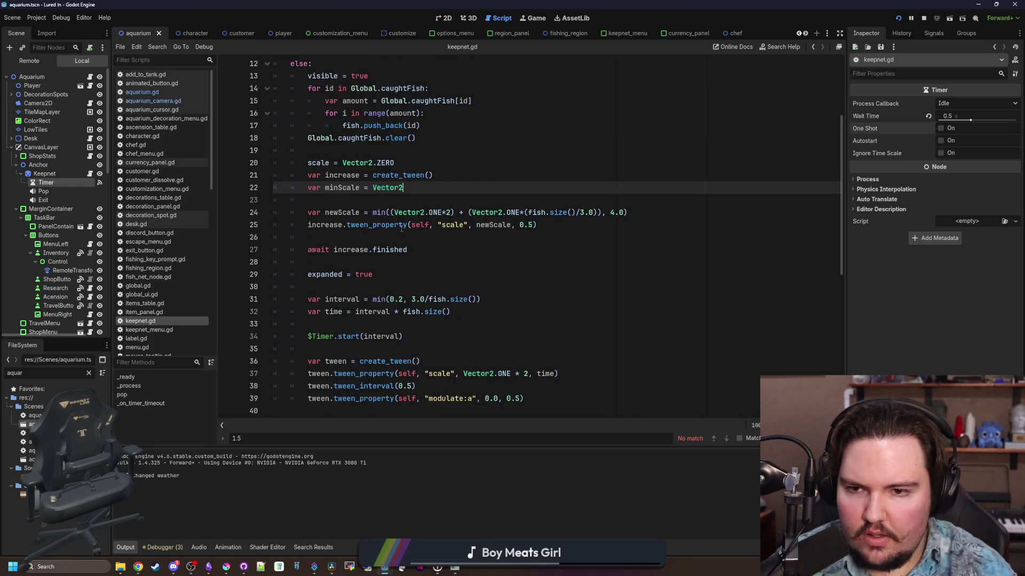
text(.ONE*2)
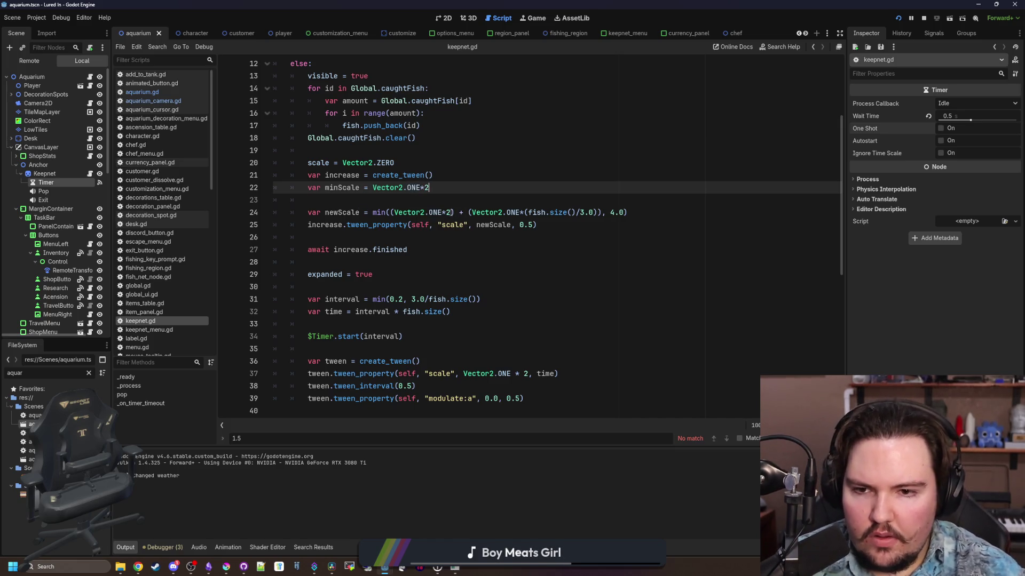
drag(452, 213, 396, 213)
text(minScale)
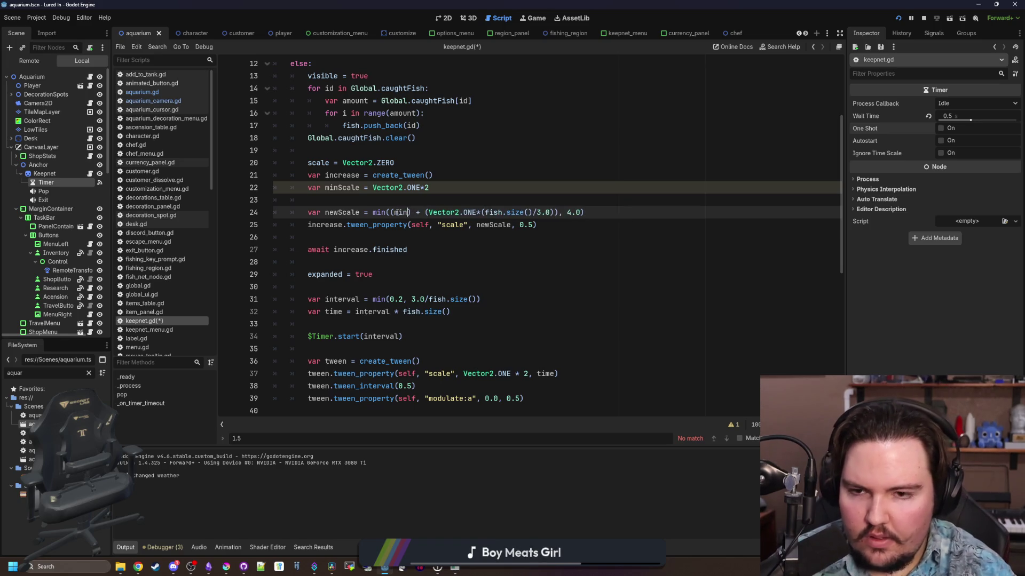
scroll(480, 240, up, 2)
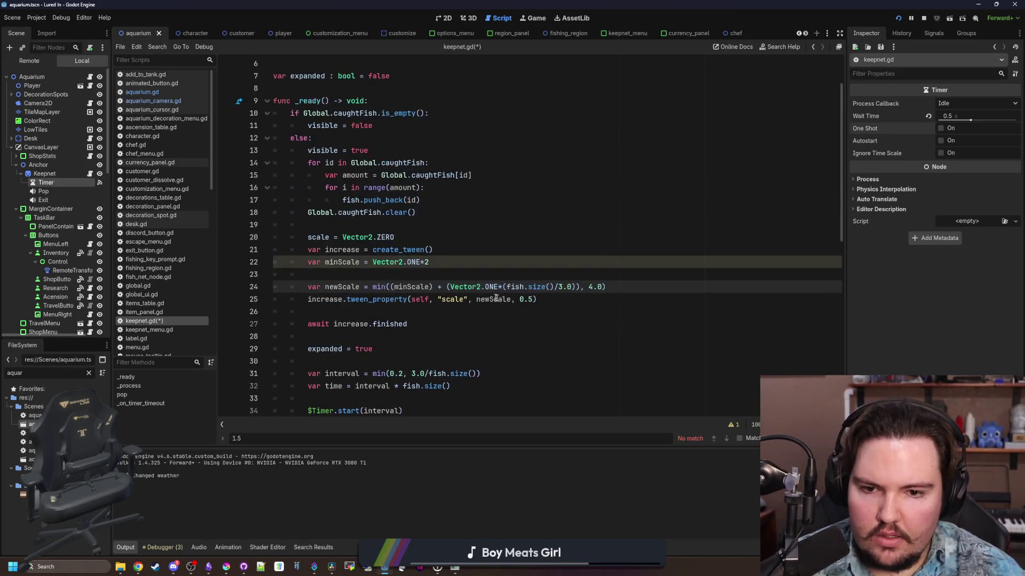
click(552, 304)
scroll(498, 291, down, 3)
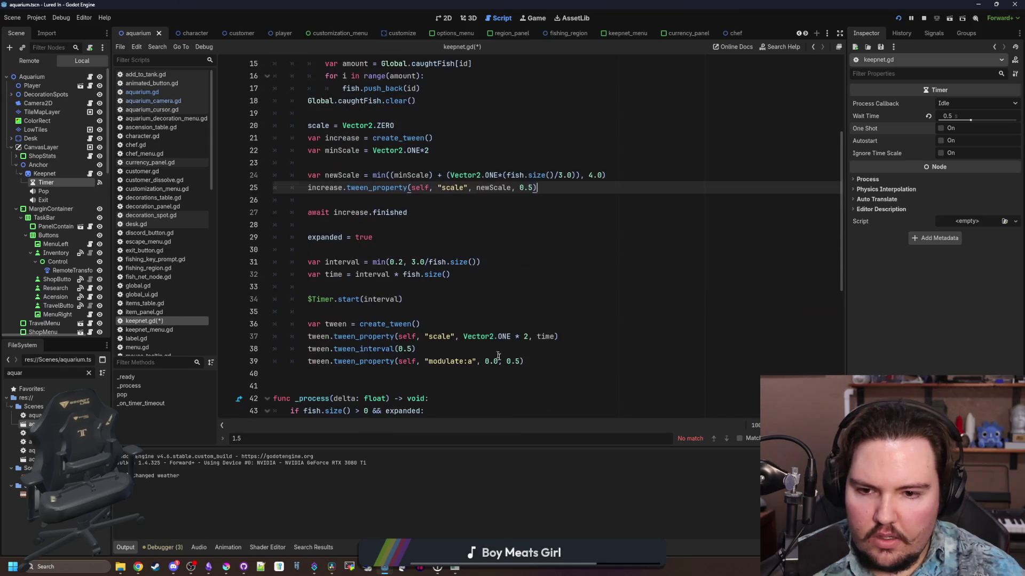
- Make minScale the shrink tween's target scale, fix the typo and missing comma, and save
drag(532, 337, 463, 336)
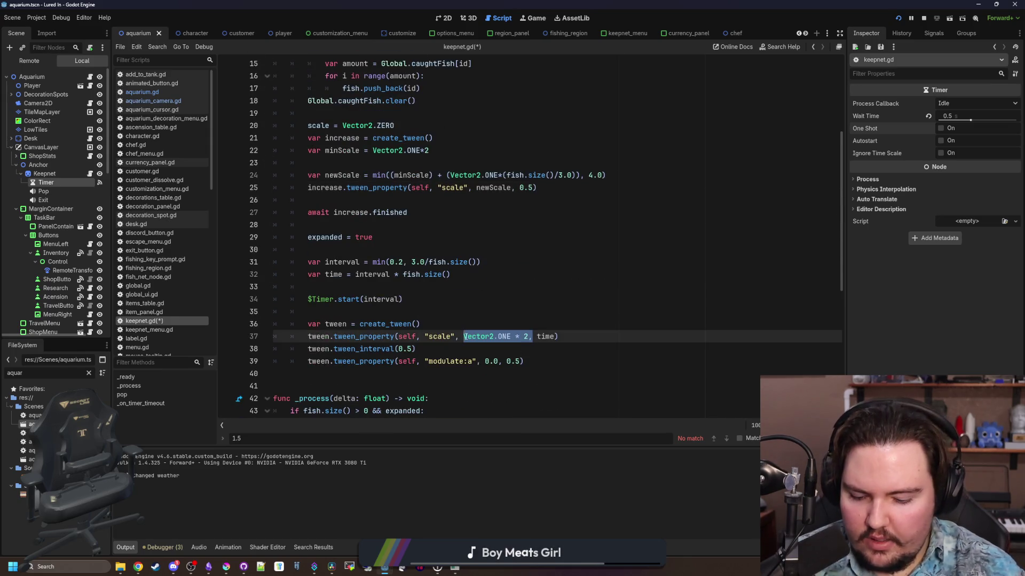
text(mineScale)
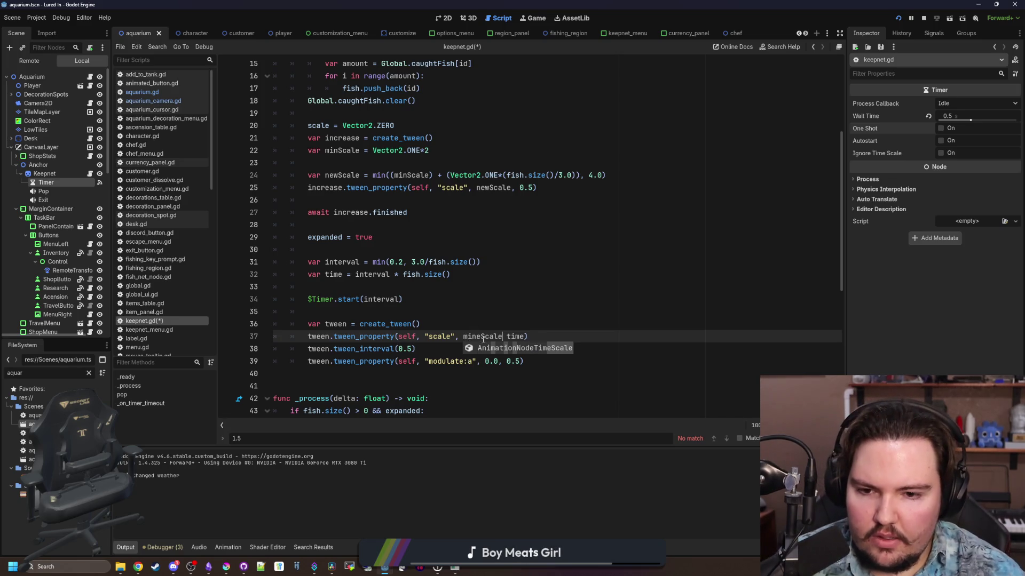
click(482, 336)
key(BackSpace)
click(481, 312)
key(ctrl+s)
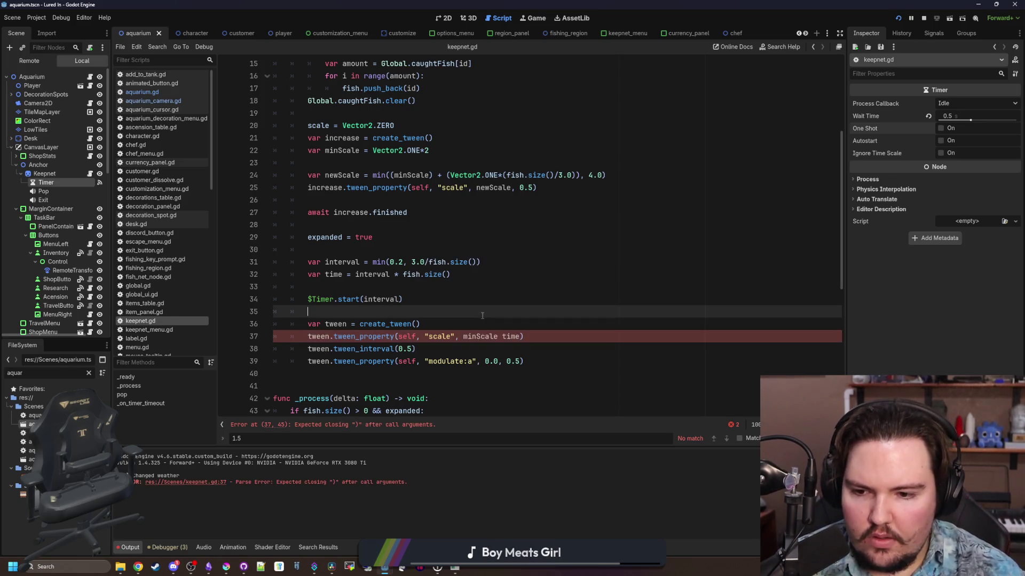
click(501, 336)
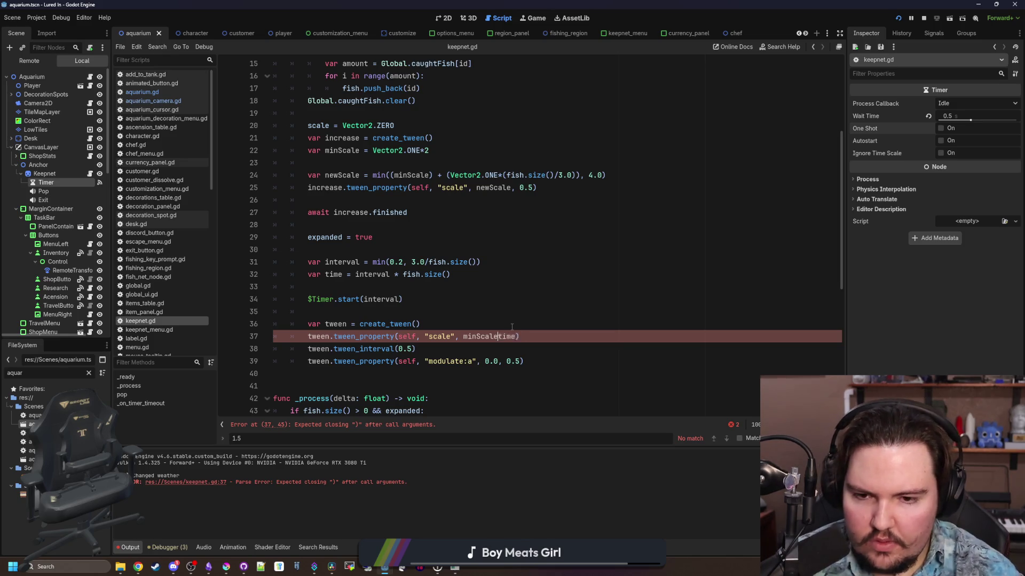
text(,)
click(508, 311)
key(ctrl+s)
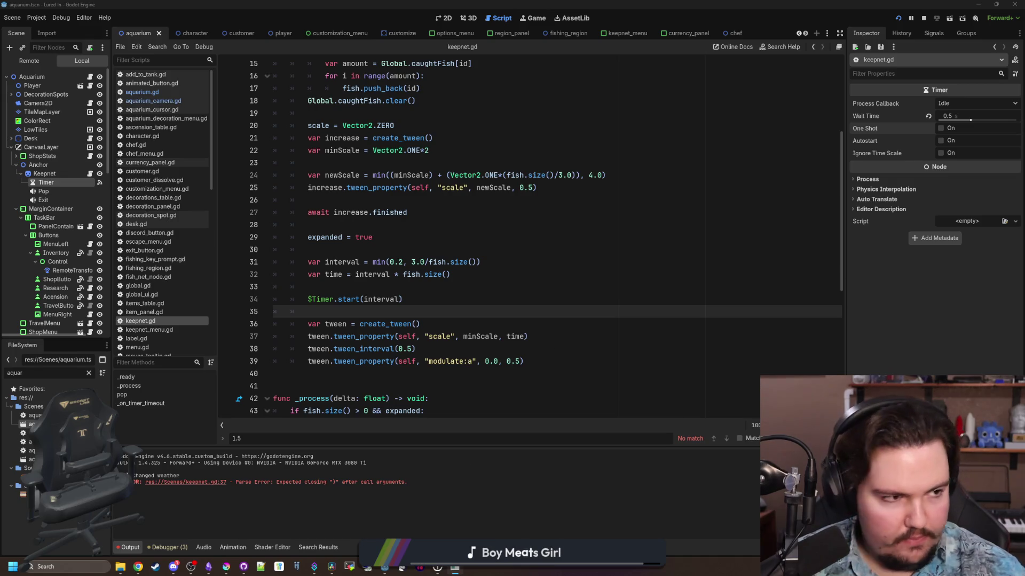
- Run the game, follow the min() Vector2/float error to line 24, and delete the 4.0 cap
key(F5)
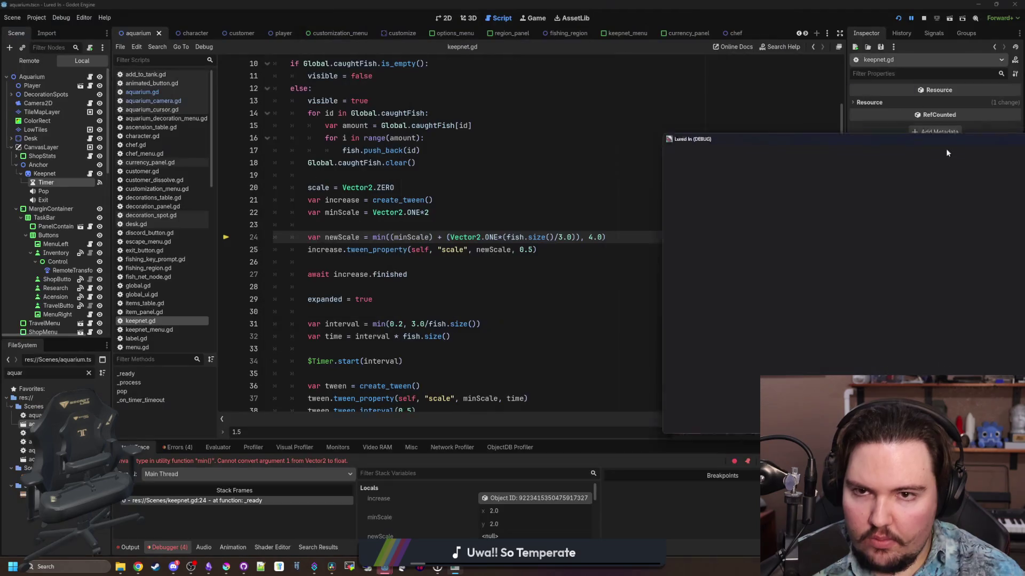
click(504, 297)
key(Up)
key(Up)
key(Up)
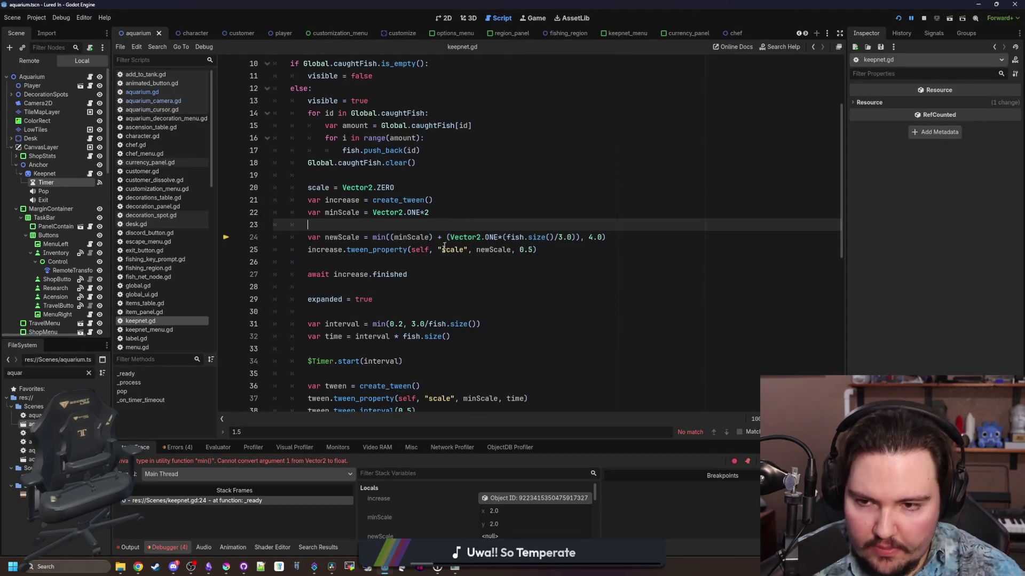
click(262, 502)
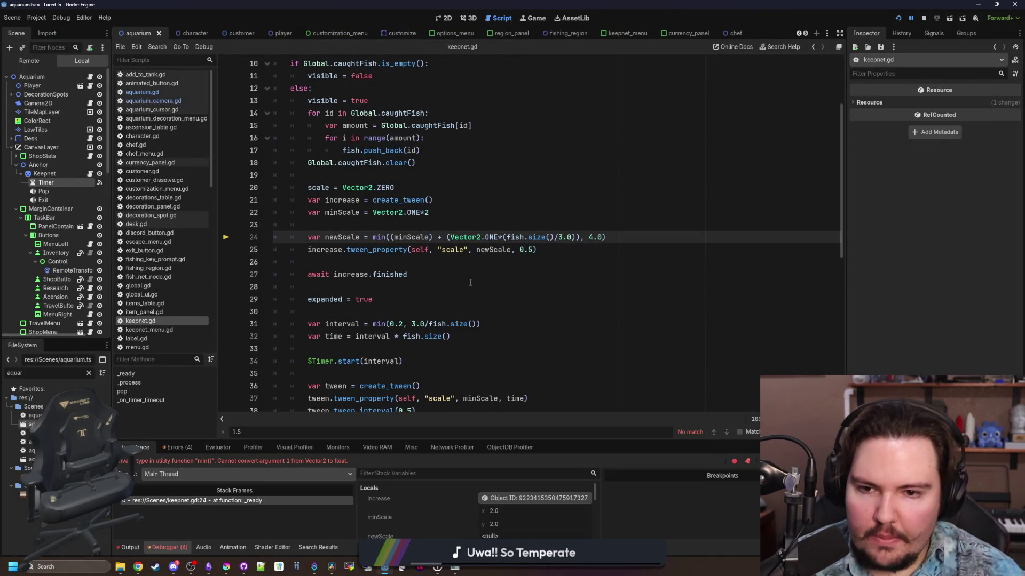
scroll(490, 283, up, 1)
scroll(490, 283, up, 1)
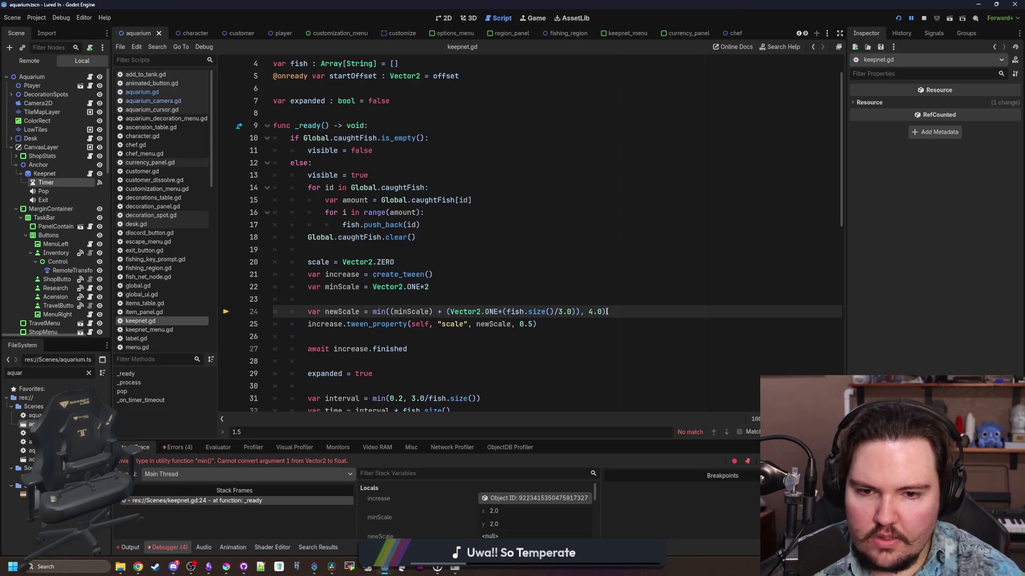
key(BackSpace)
key(BackSpace)
key(BackSpace)
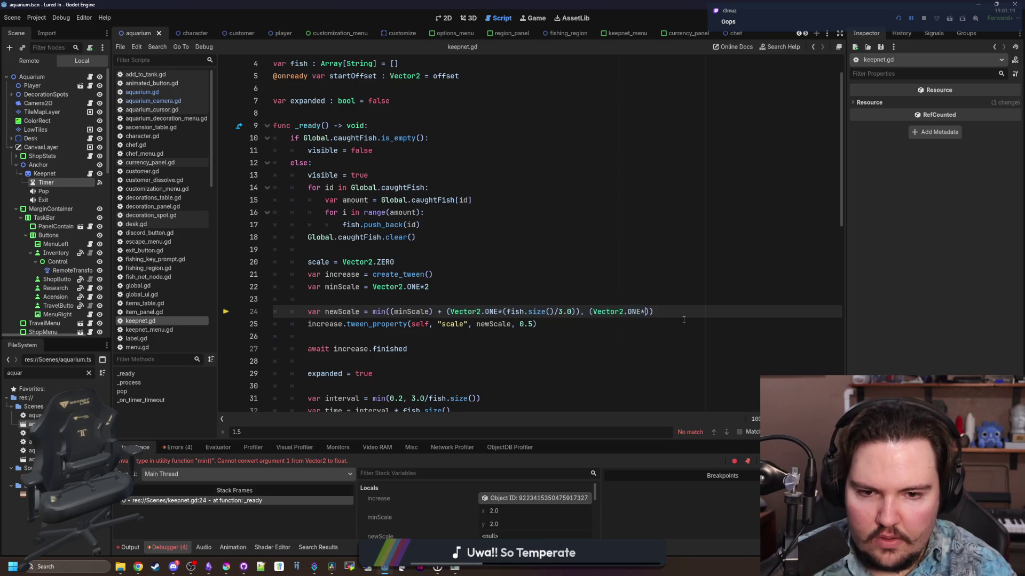
- Resume the paused game, travel to the Pond, undo the stray R characters, and save
click(684, 320)
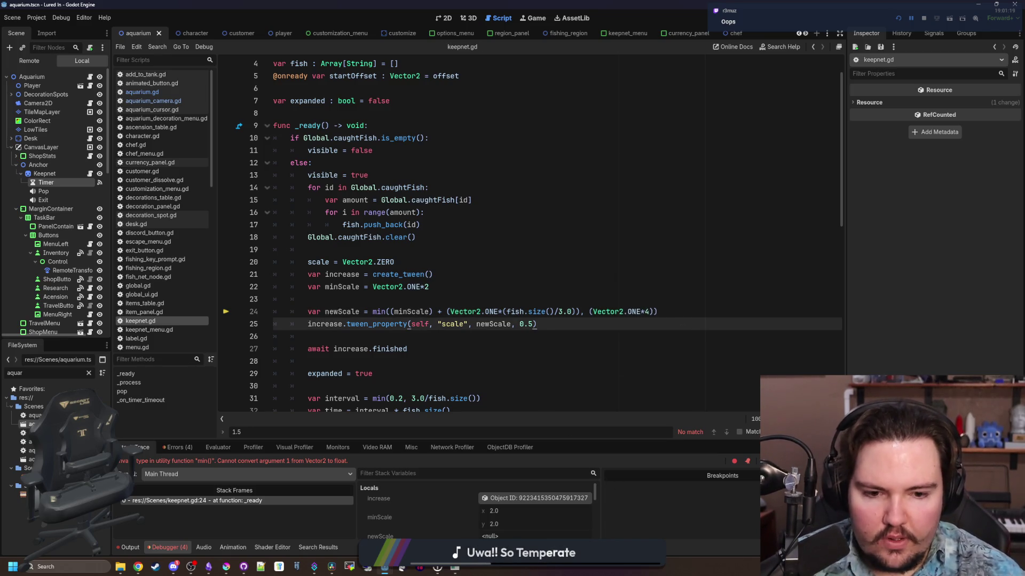
key(F12)
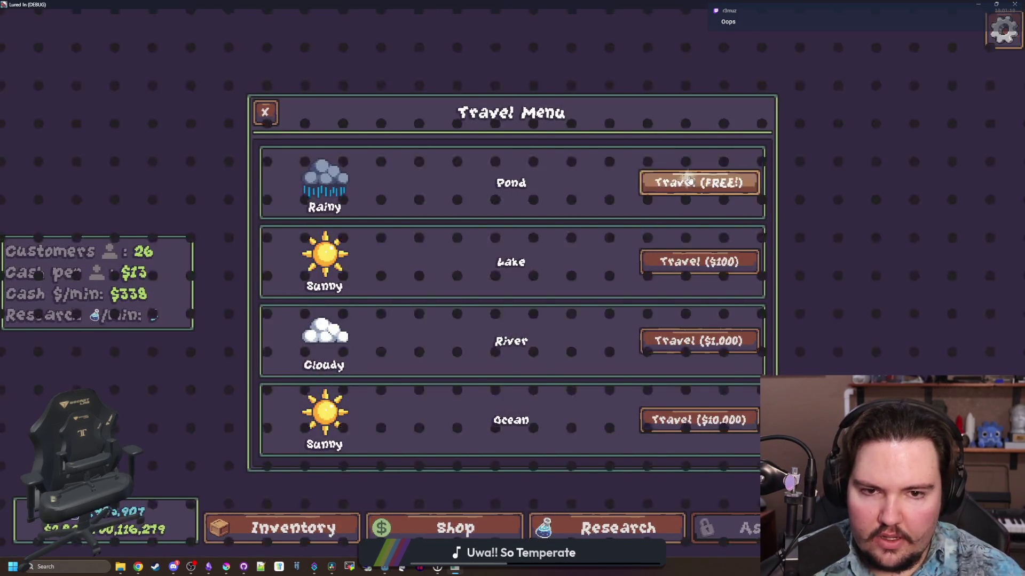
click(690, 181)
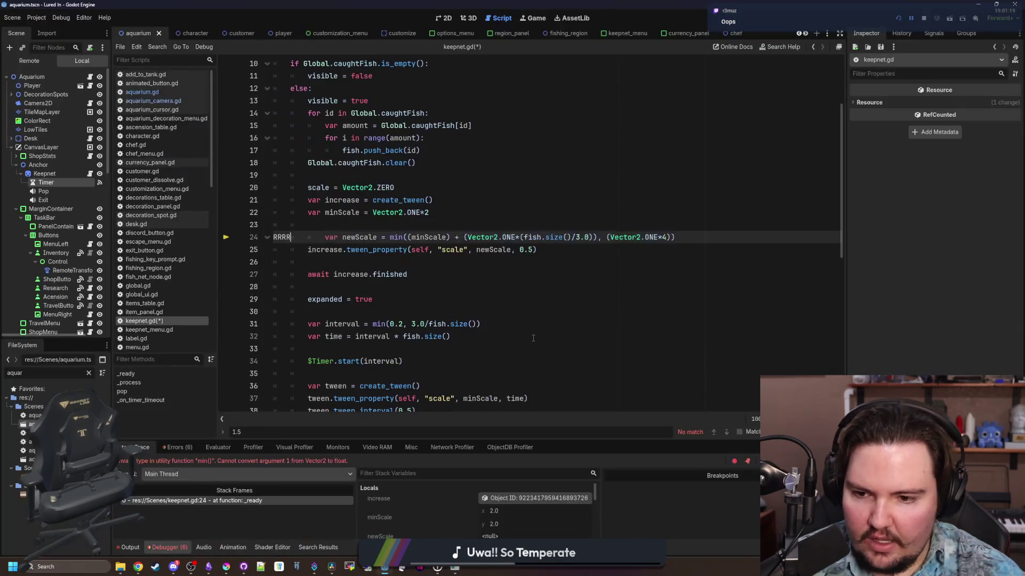
text(RRRRRRRRRRRRR)
key(ctrl+z)
click(401, 261)
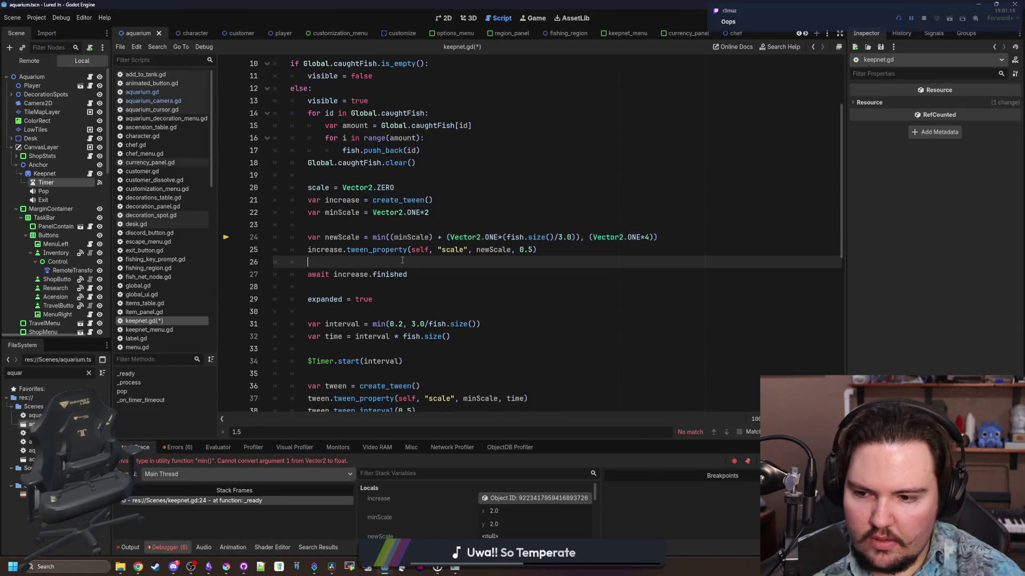
key(ctrl+s)
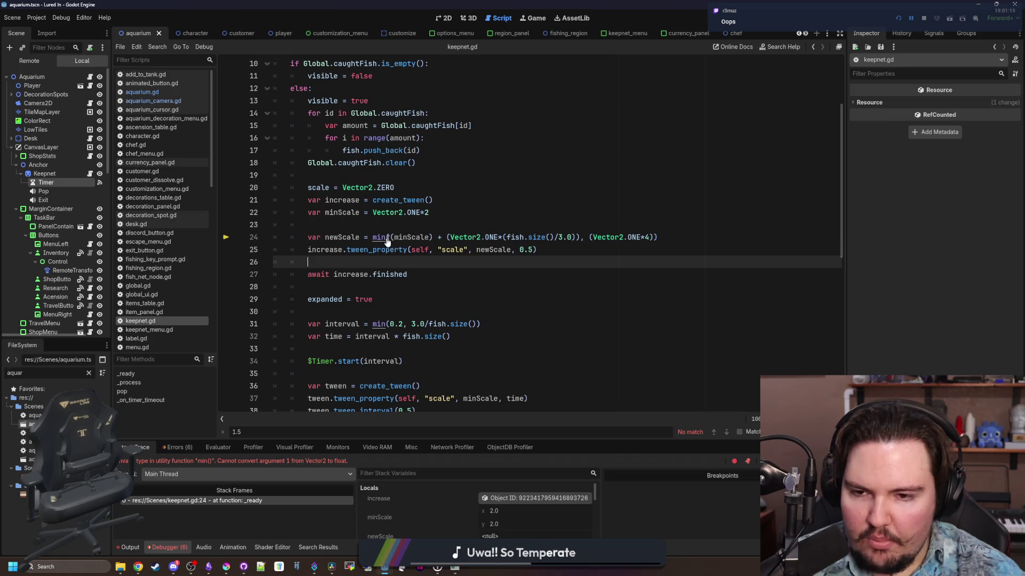
- Check the min documentation, then remove Vector2.ONE* from minScale on line 22
ctrl+click(387, 241)
key(alt+Left)
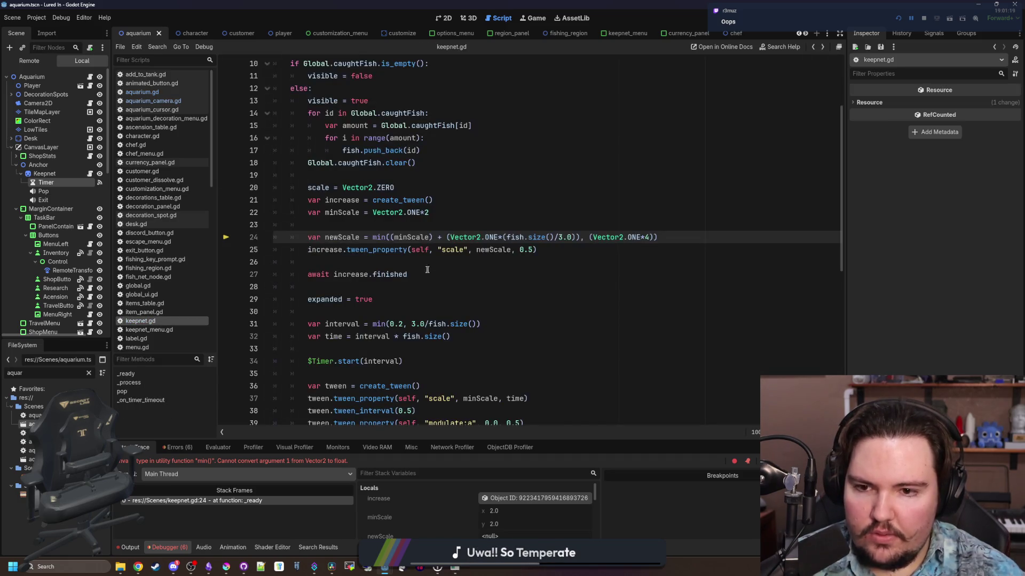
click(427, 270)
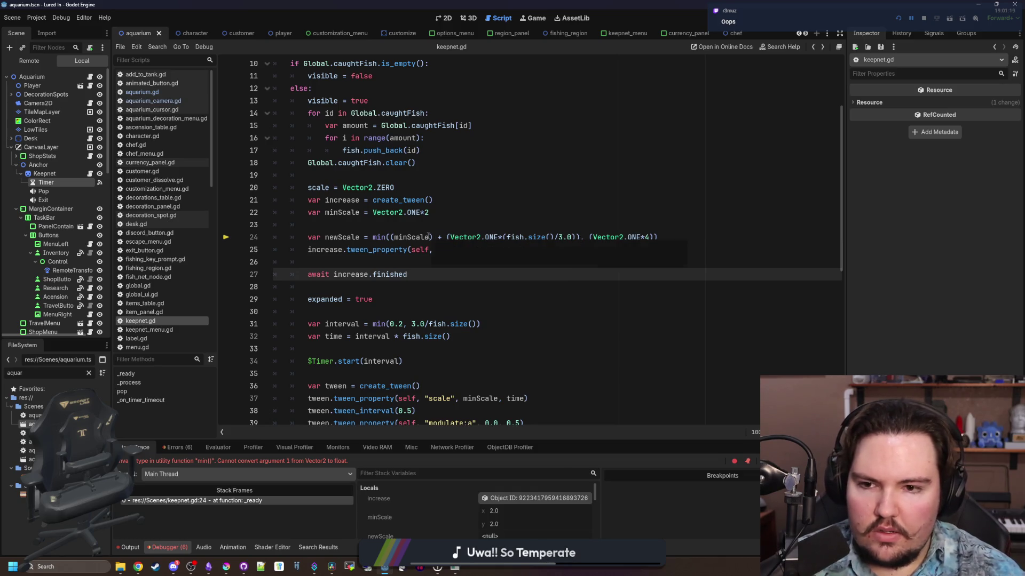
click(435, 213)
drag(425, 213, 372, 213)
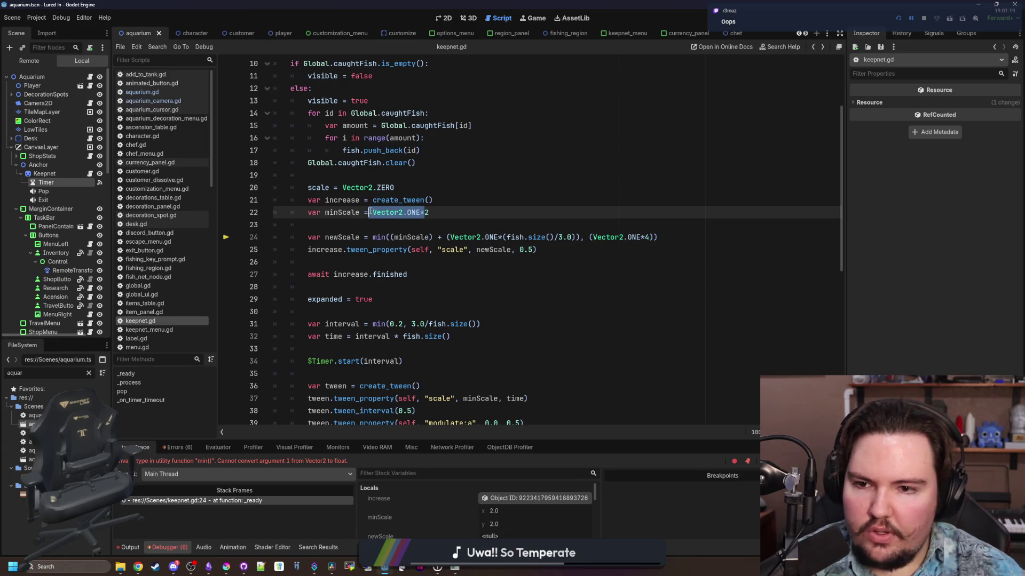
key(BackSpace)
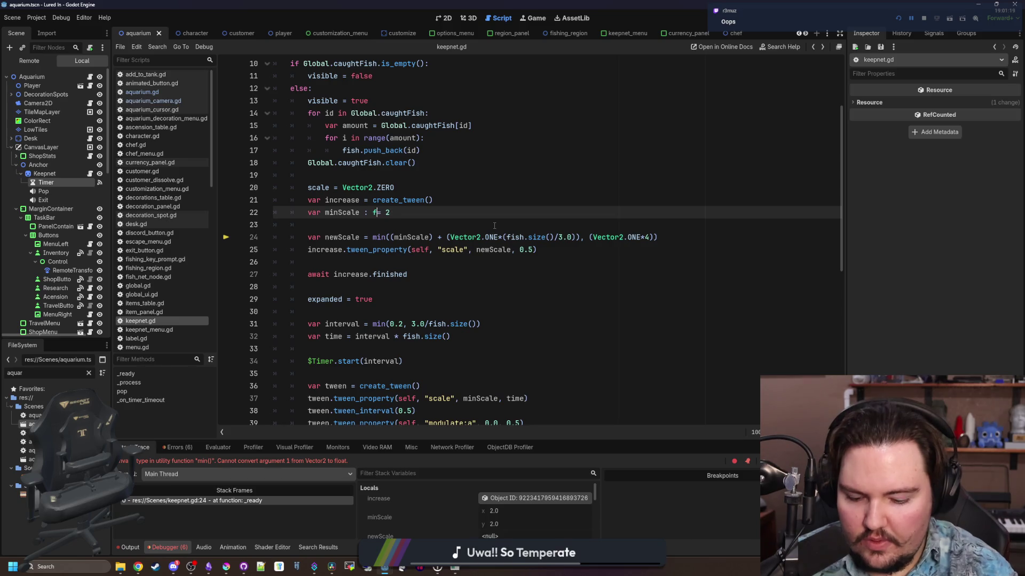
text(loat)
- Rewrite newScale as a float: min(minScale + (fish.size()/3.0), 4)
click(493, 225)
double_click(430, 236)
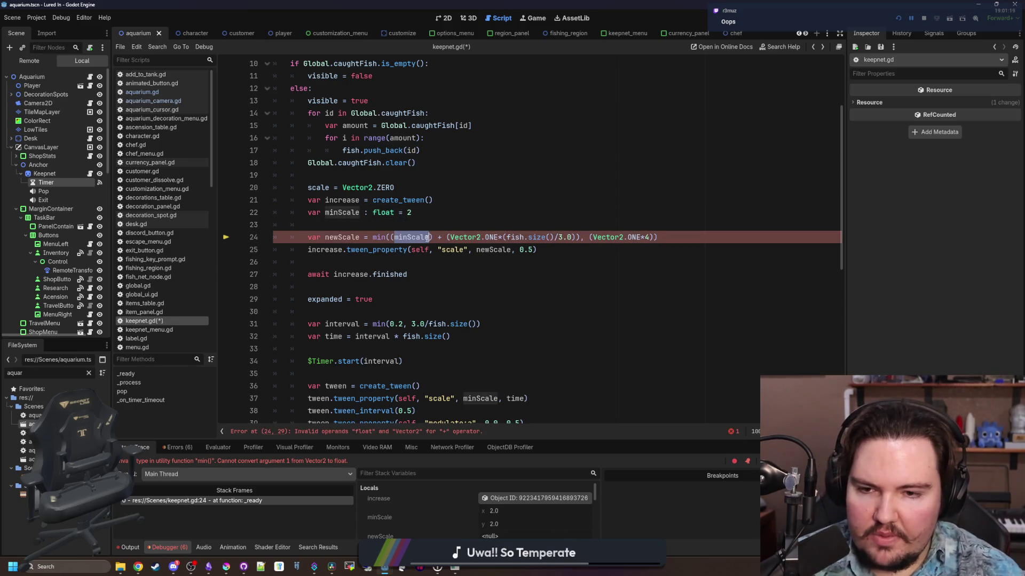
click(395, 237)
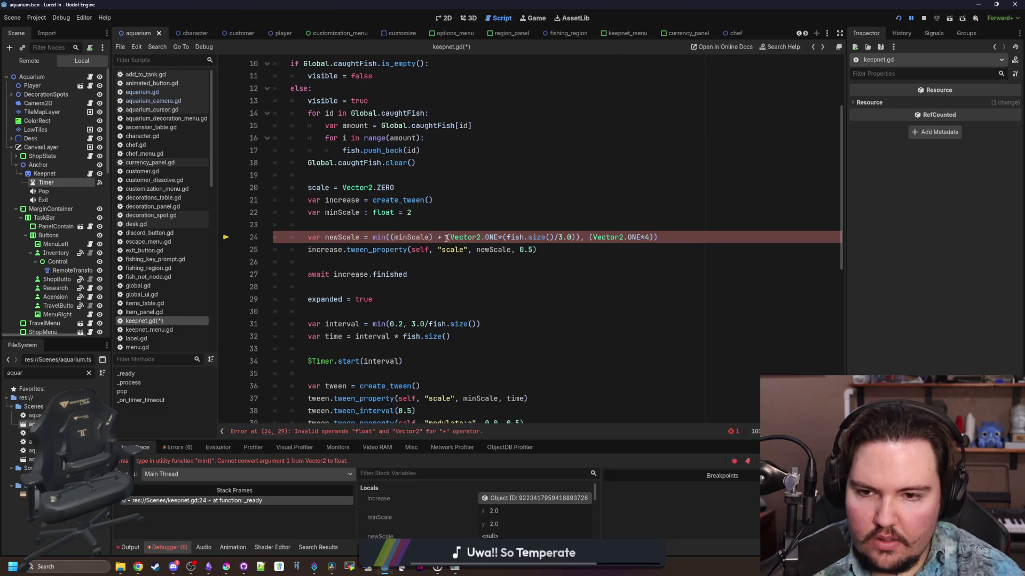
key(BackSpace)
click(429, 237)
key(BackSpace)
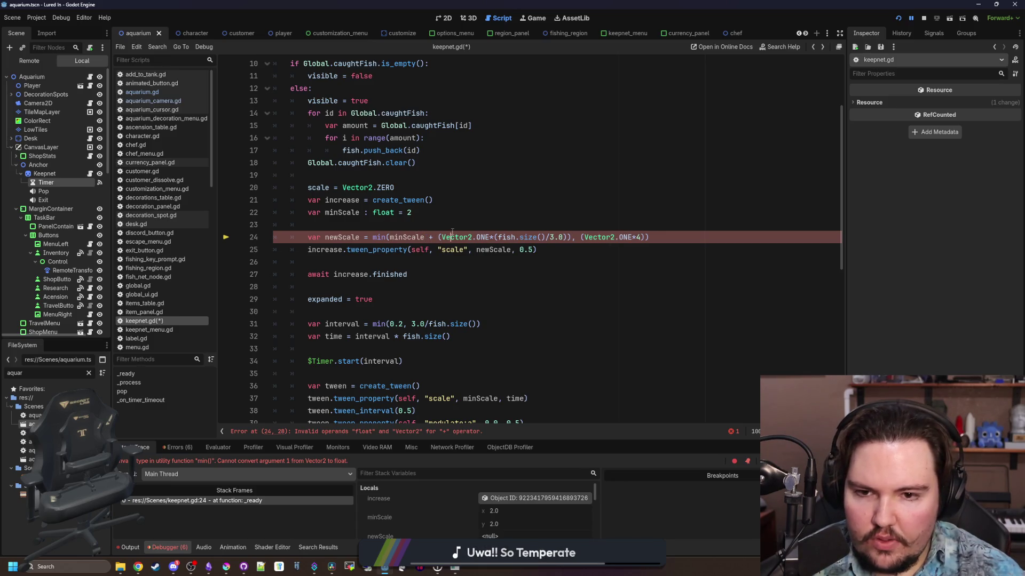
drag(438, 237, 499, 237)
key(BackSpace)
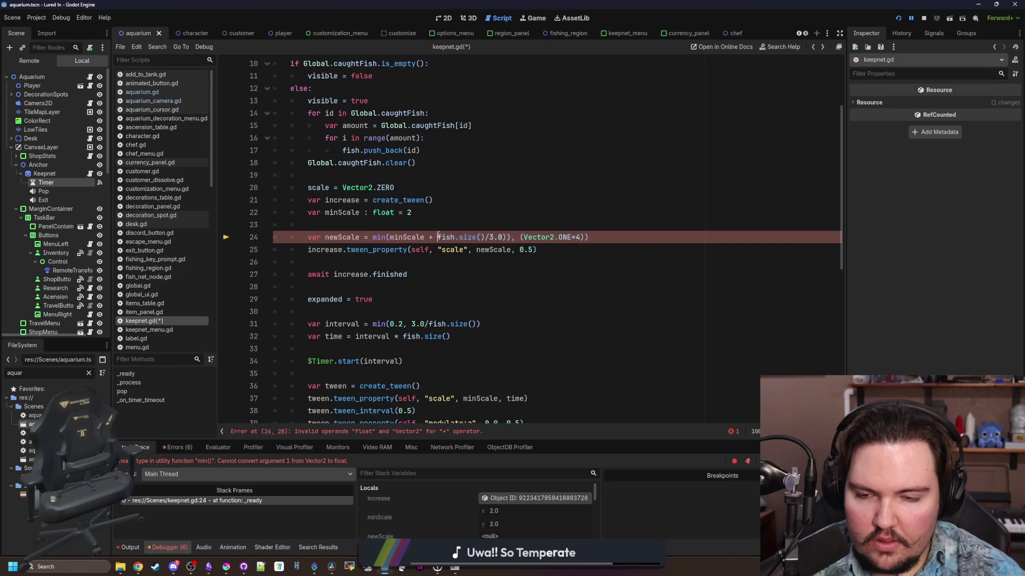
key(BackSpace)
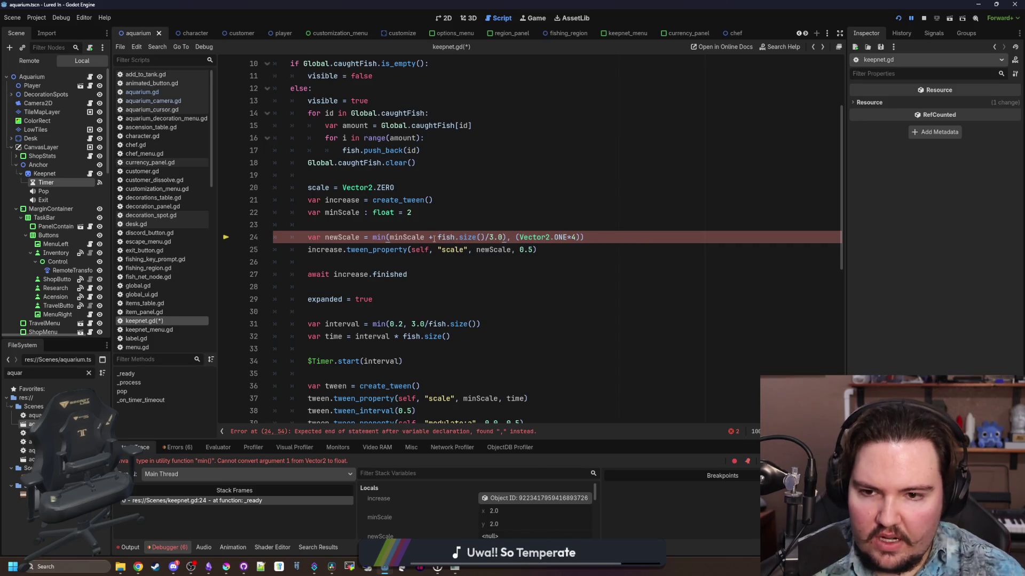
text(()
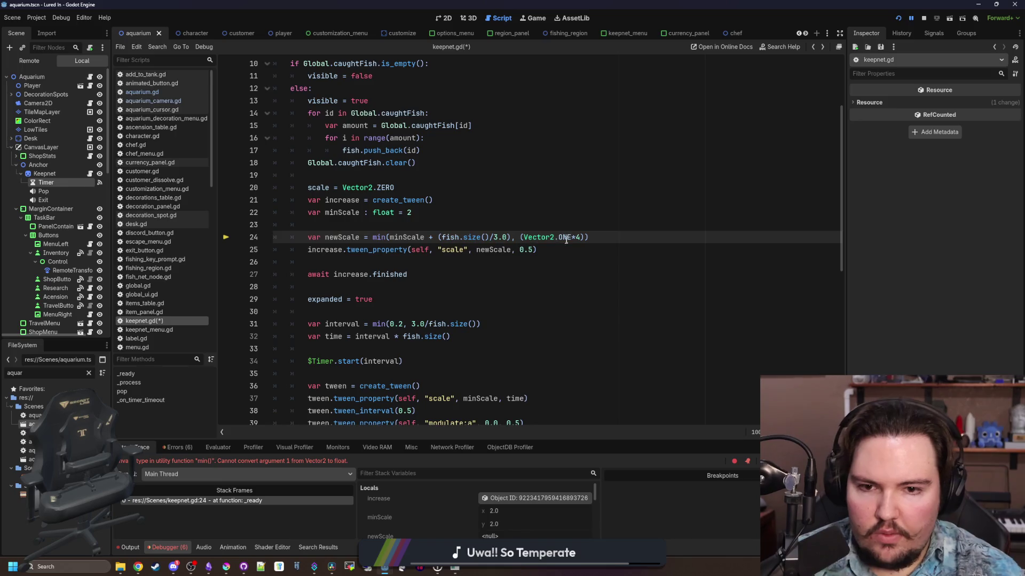
drag(588, 237, 528, 237)
key(BackSpace)
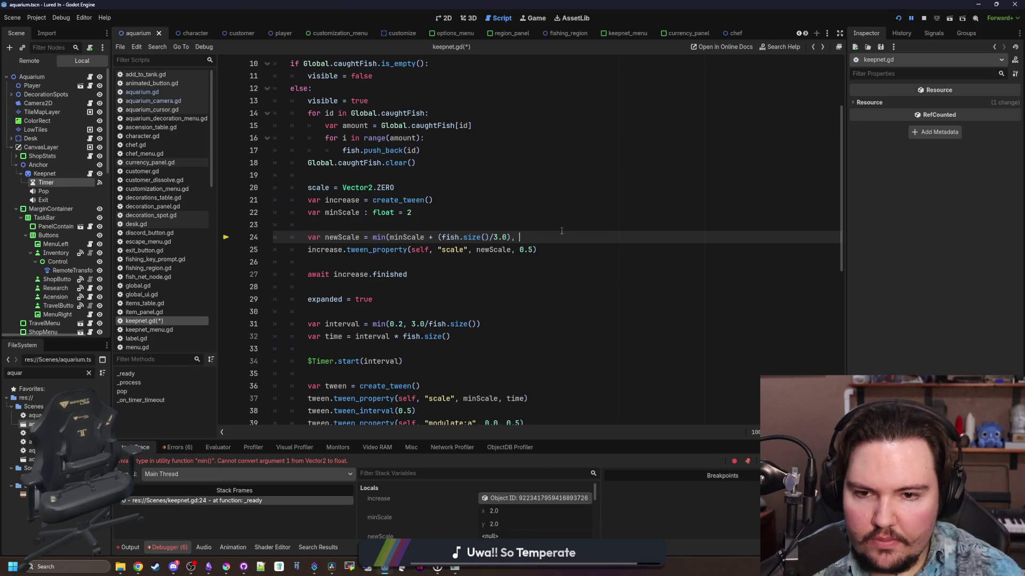
text(4))
- Scale the tweens by Vector2.ONE*newScale and Vector2.ONE*minScale, then save keepnet.gd
click(506, 263)
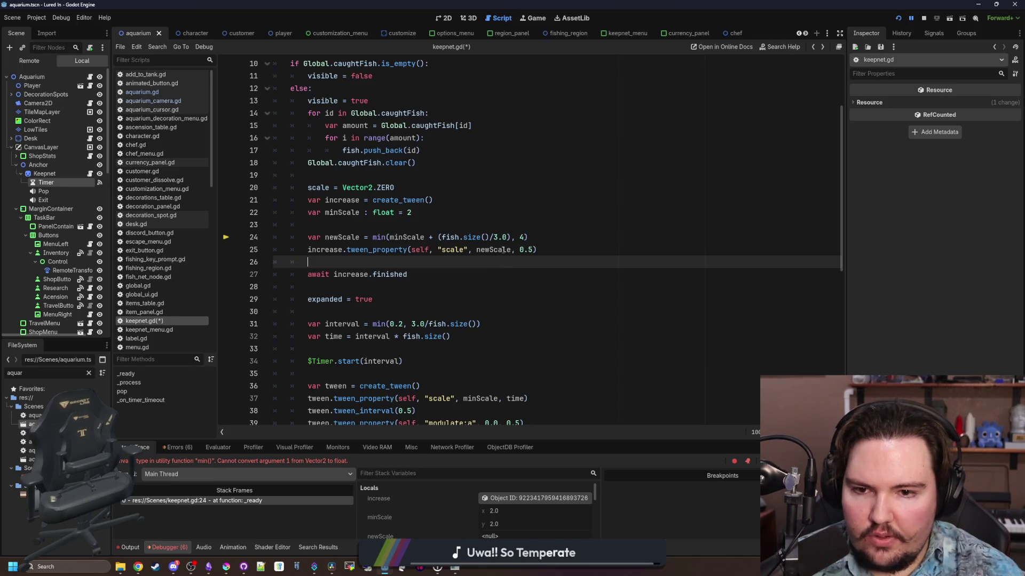
double_click(502, 249)
text(Vecto)
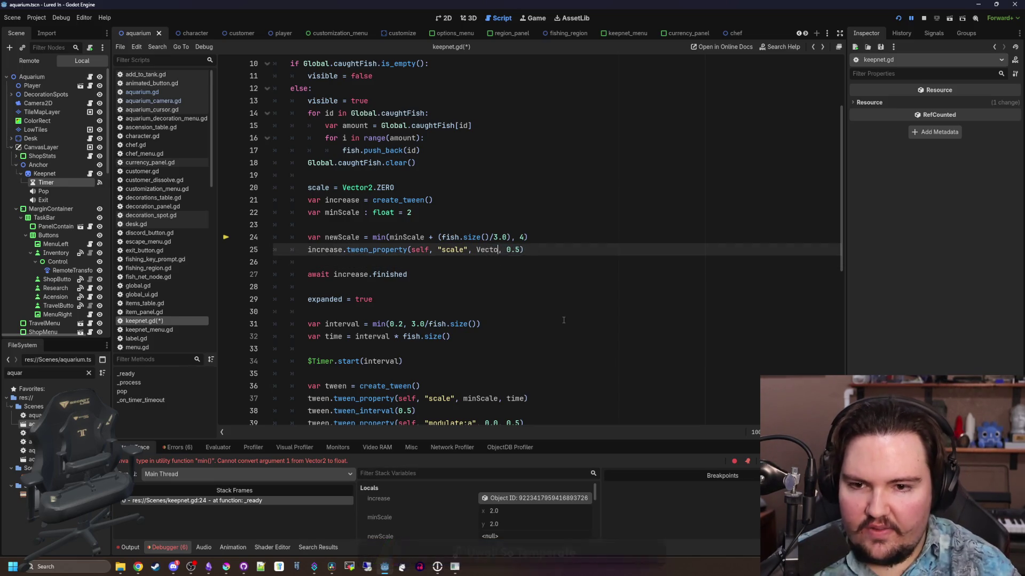
text(r2()
text(ONE*)
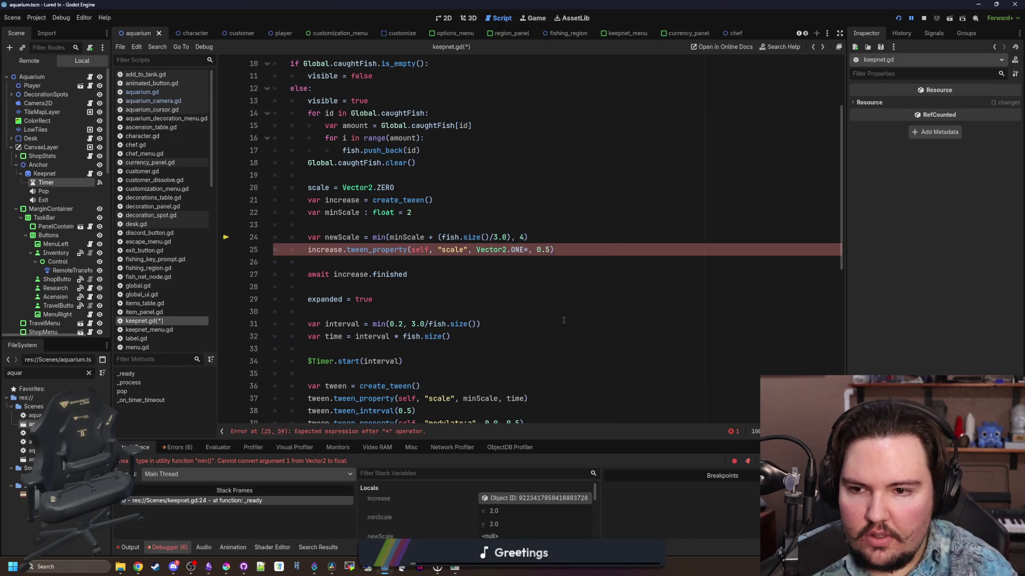
text(newScale)
scroll(478, 282, down, 2)
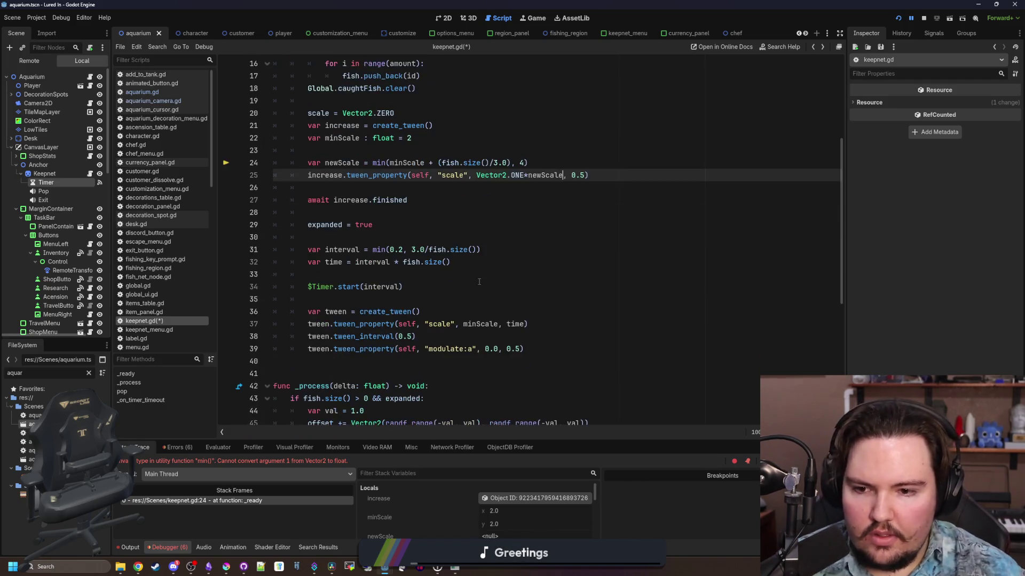
click(463, 324)
text(Vector2.ONE)
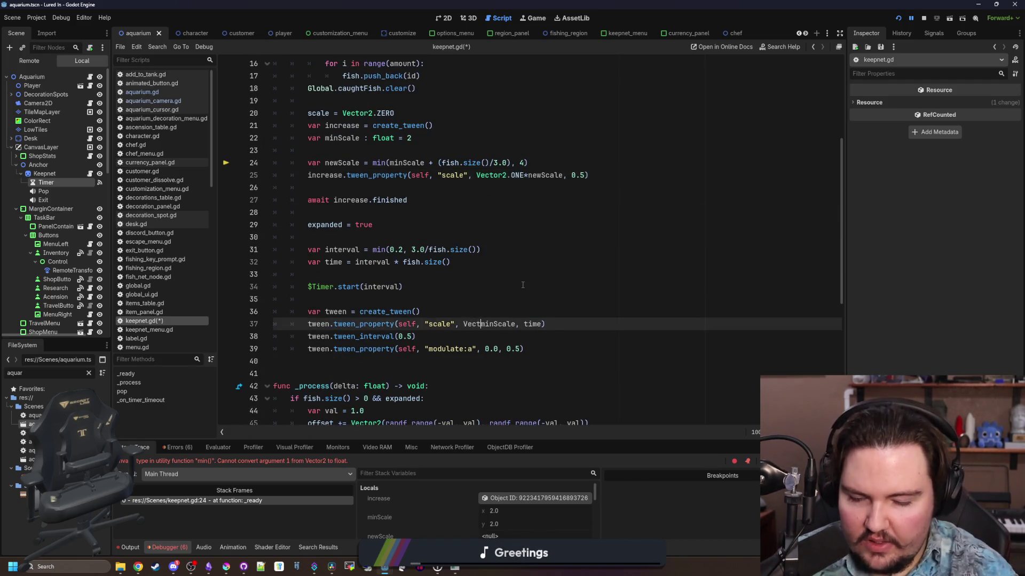
text(*)
click(522, 285)
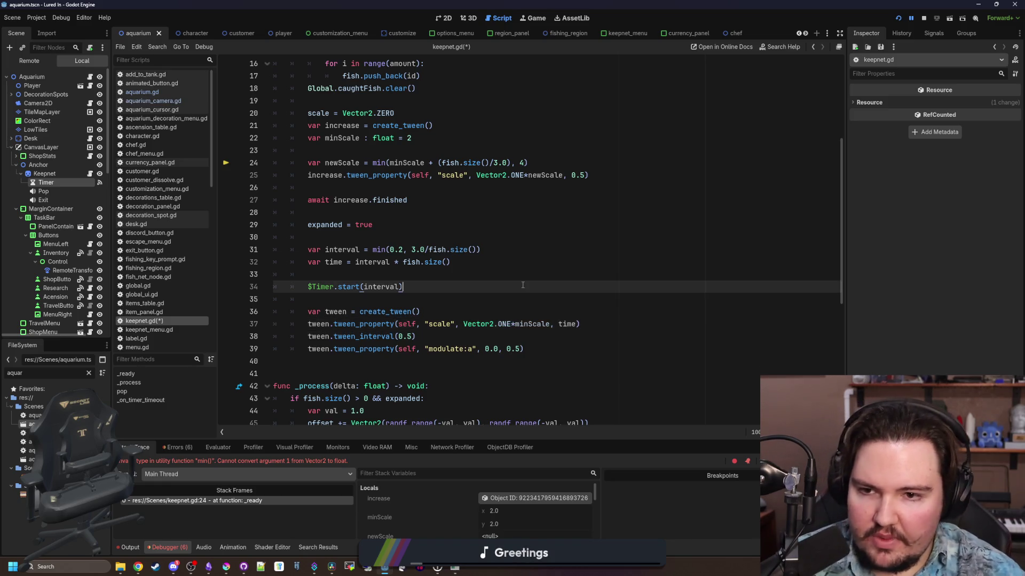
click(409, 241)
click(460, 296)
key(ctrl+s)
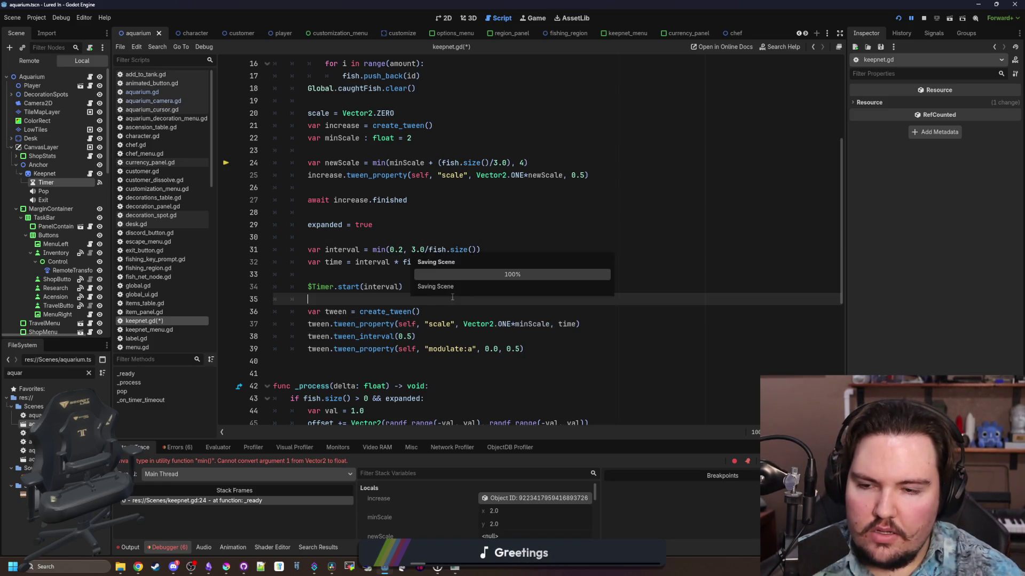
- Stop and rerun the game, dismiss its dialogs, maximise the window, and travel to the Pond
scroll(460, 292, up, 1)
click(486, 262)
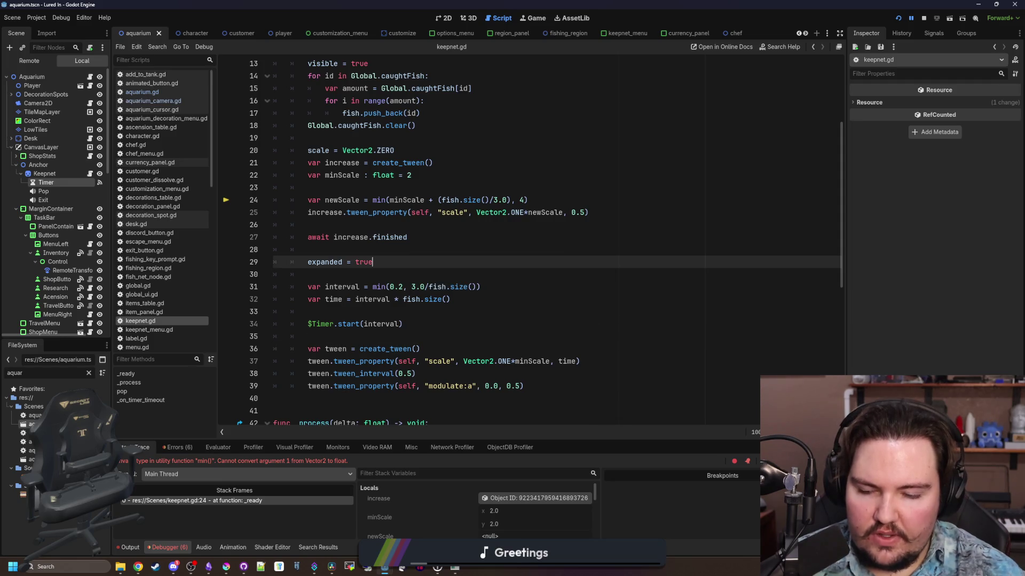
click(923, 19)
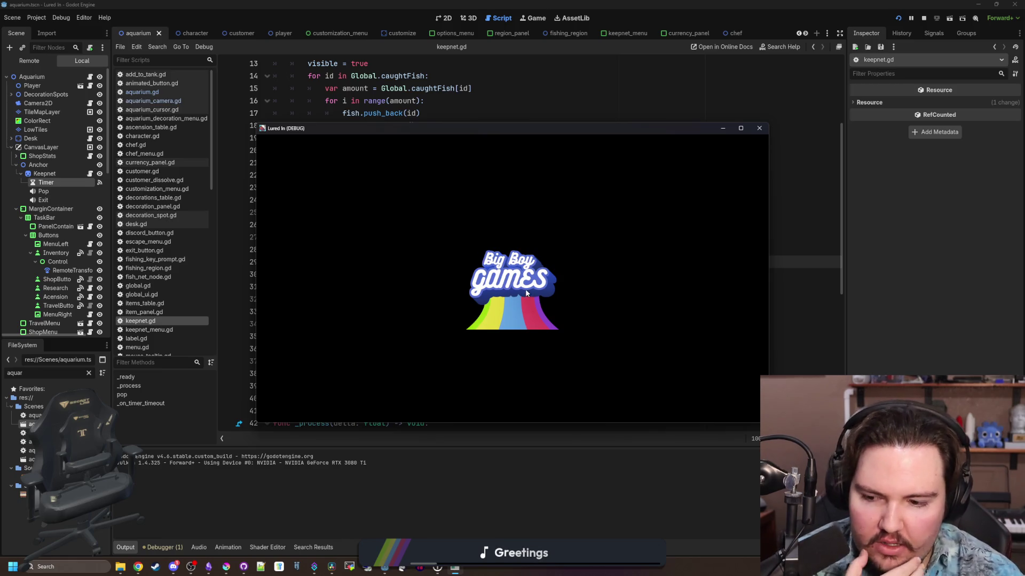
click(505, 300)
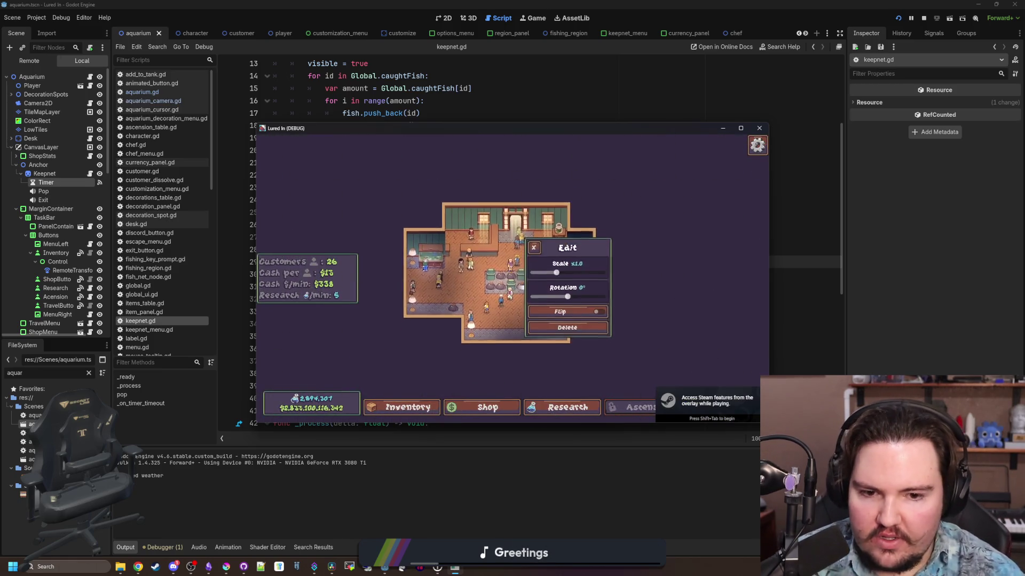
click(693, 349)
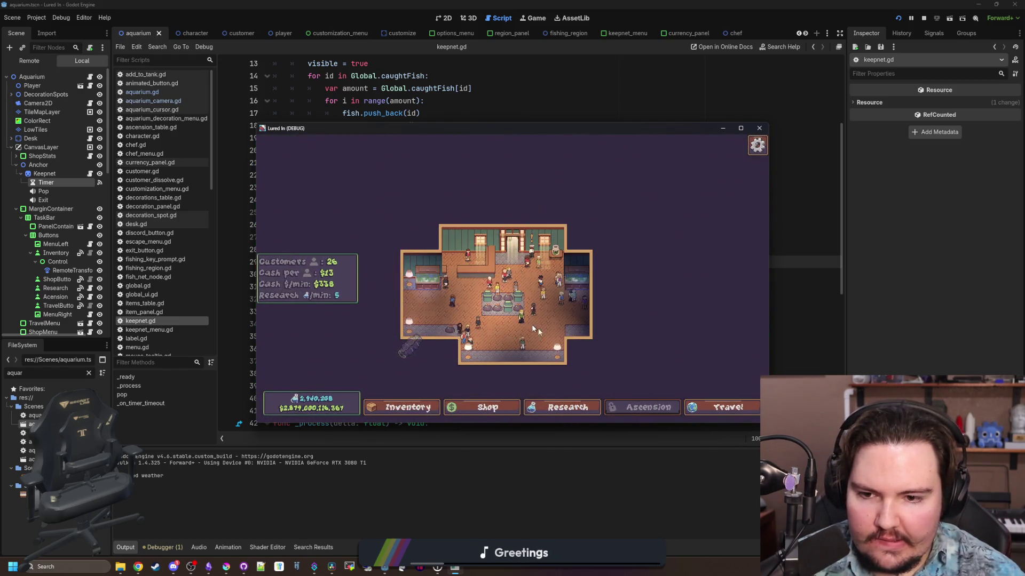
scroll(531, 324, up, 5)
click(741, 128)
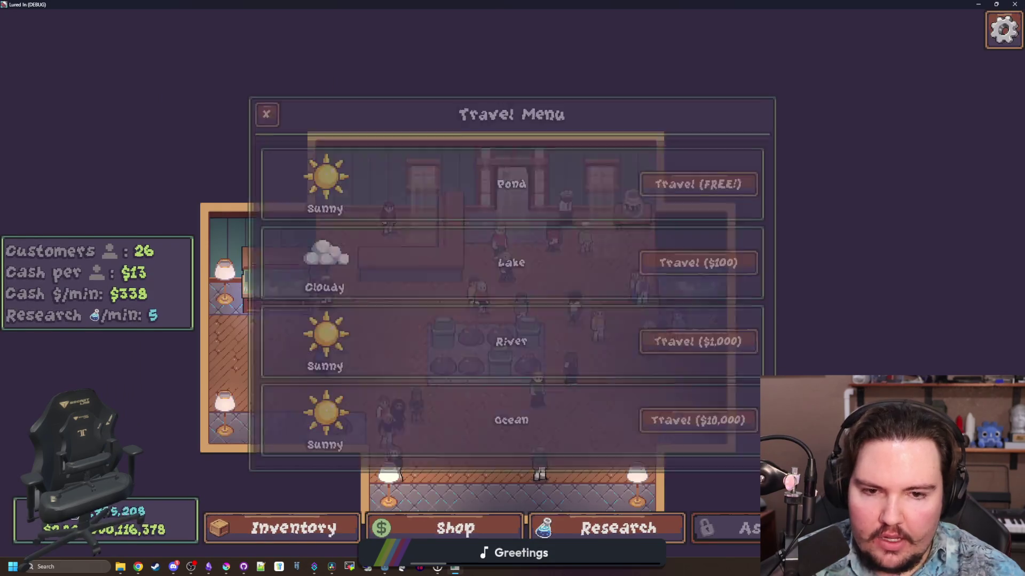
click(727, 199)
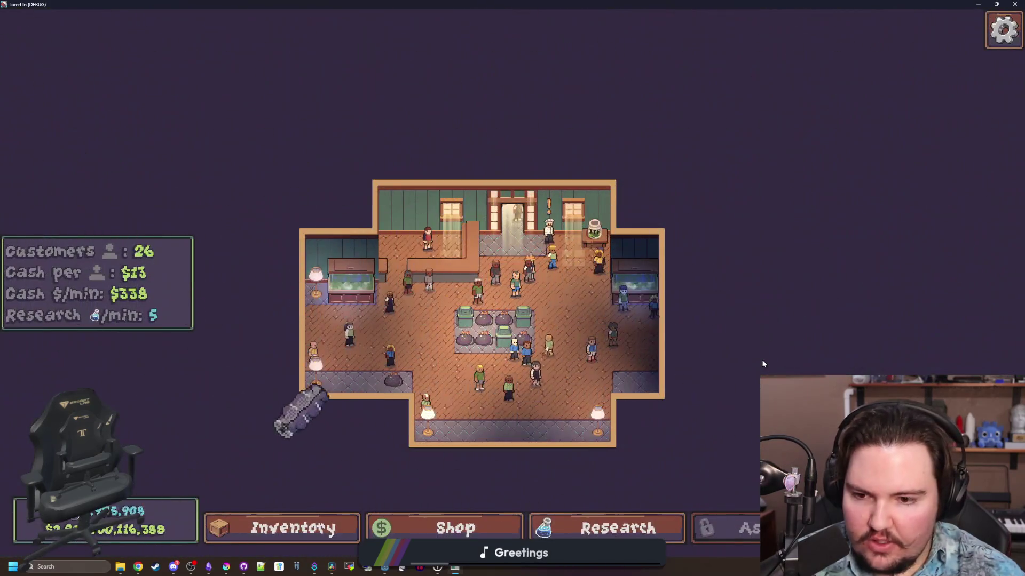
- Set aquarium.gd's test block to catch 1000 goldfish, run the game, and travel to the Pond
key(alt+Tab)
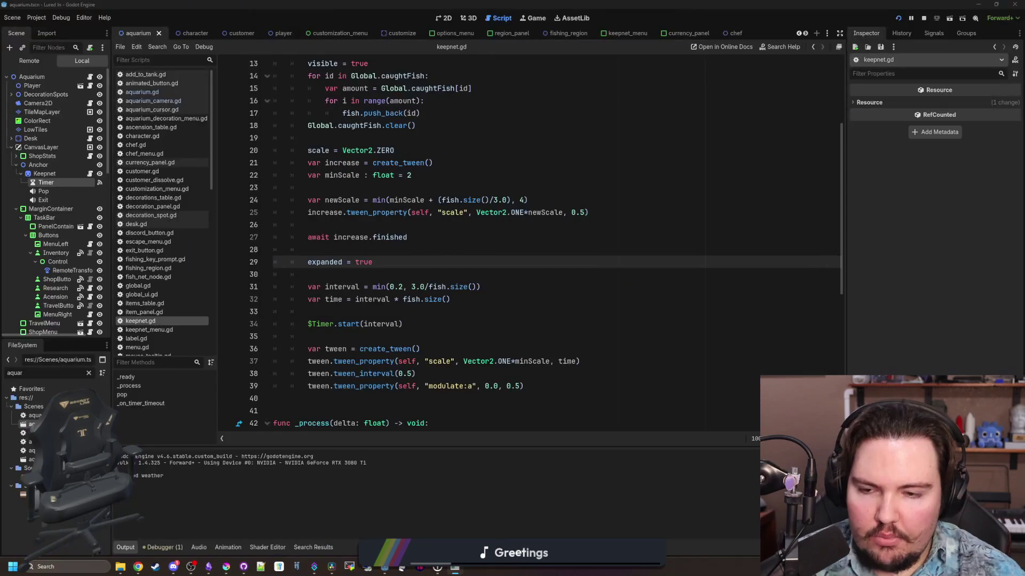
click(568, 294)
click(142, 92)
scroll(431, 342, down, 8)
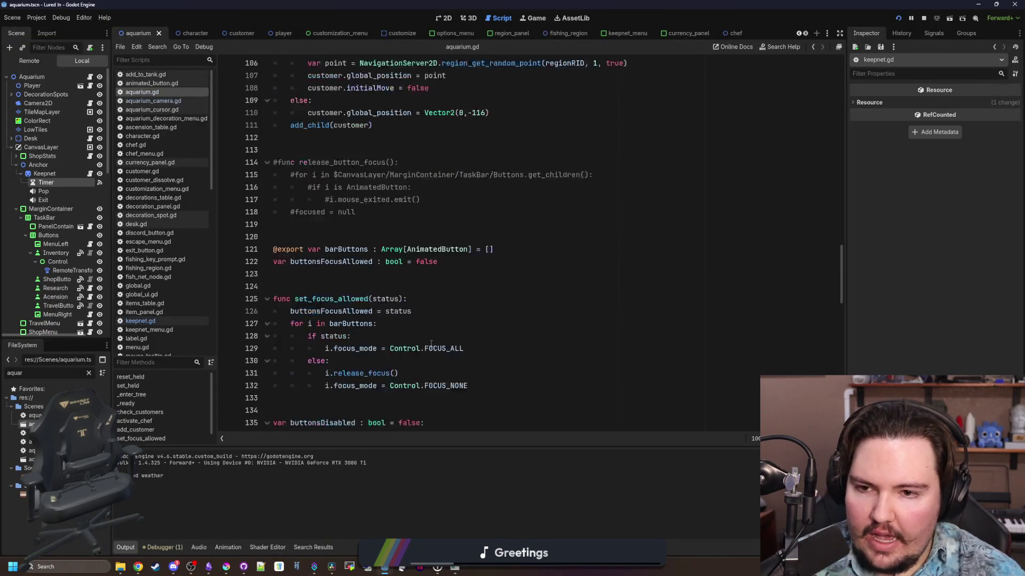
scroll(431, 342, down, 3)
click(421, 337)
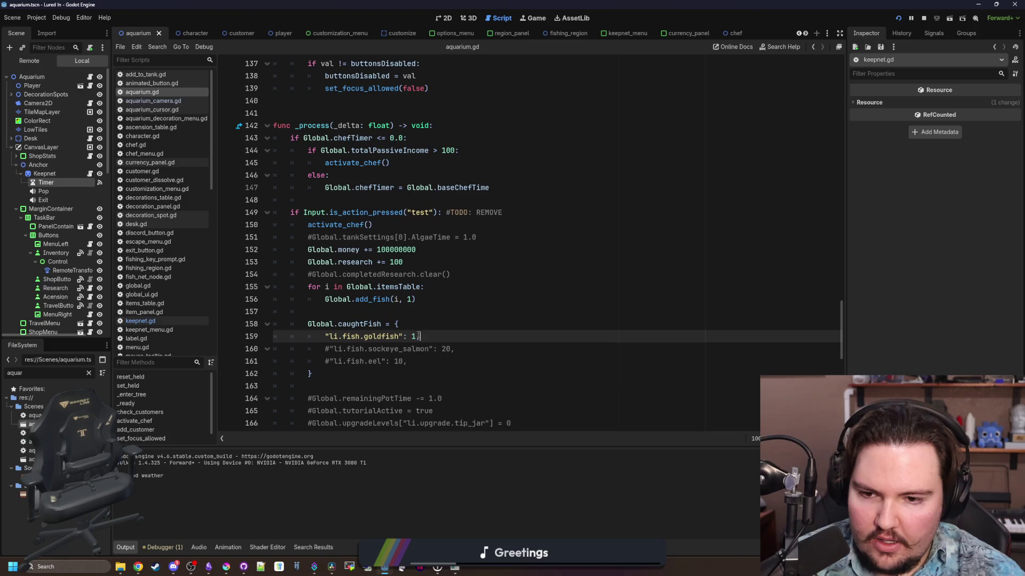
click(438, 315)
key(F5)
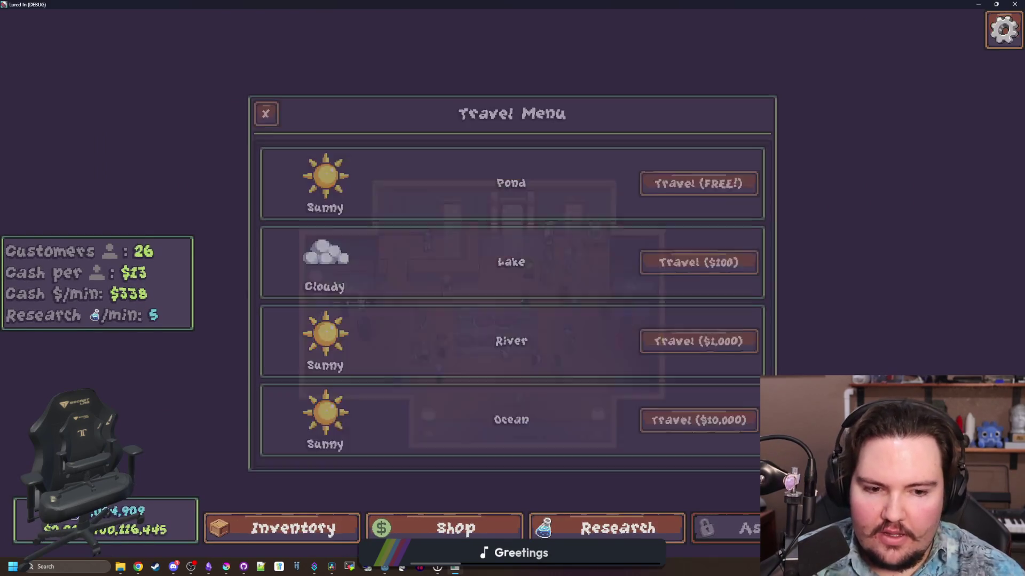
click(698, 180)
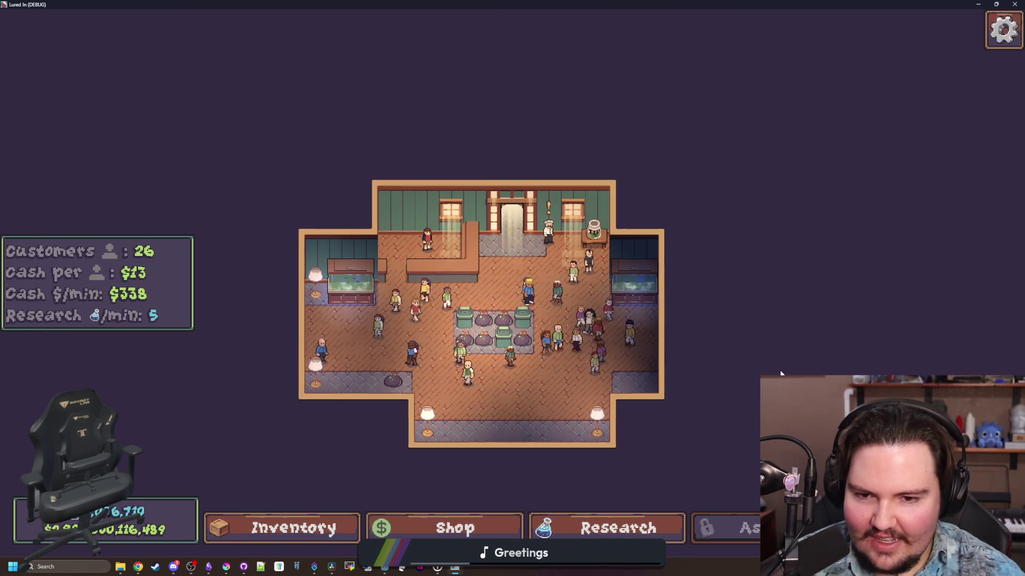
- Close the game, run it again, and drag its window over to the right-hand screen
key(F8)
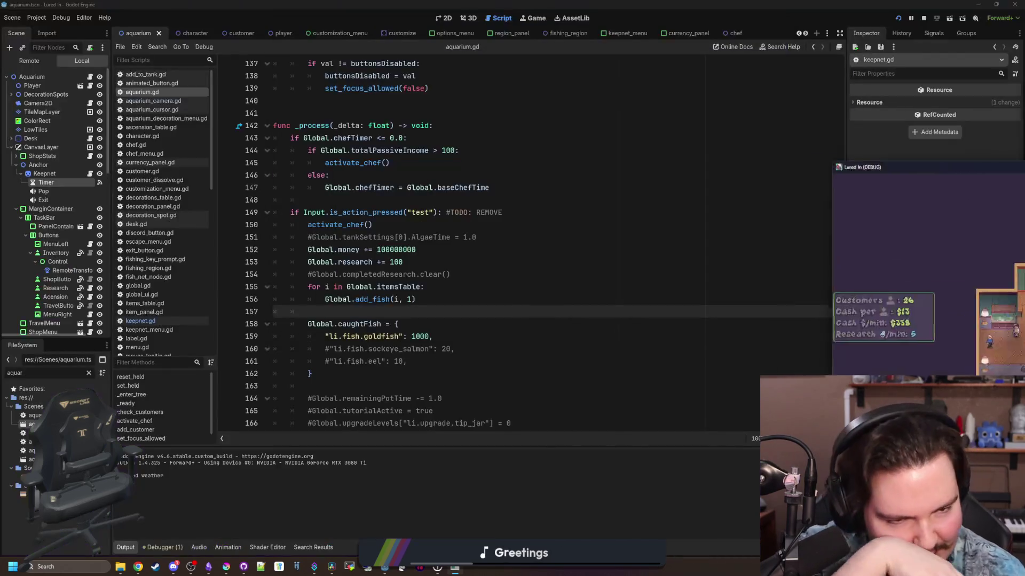
key(F5)
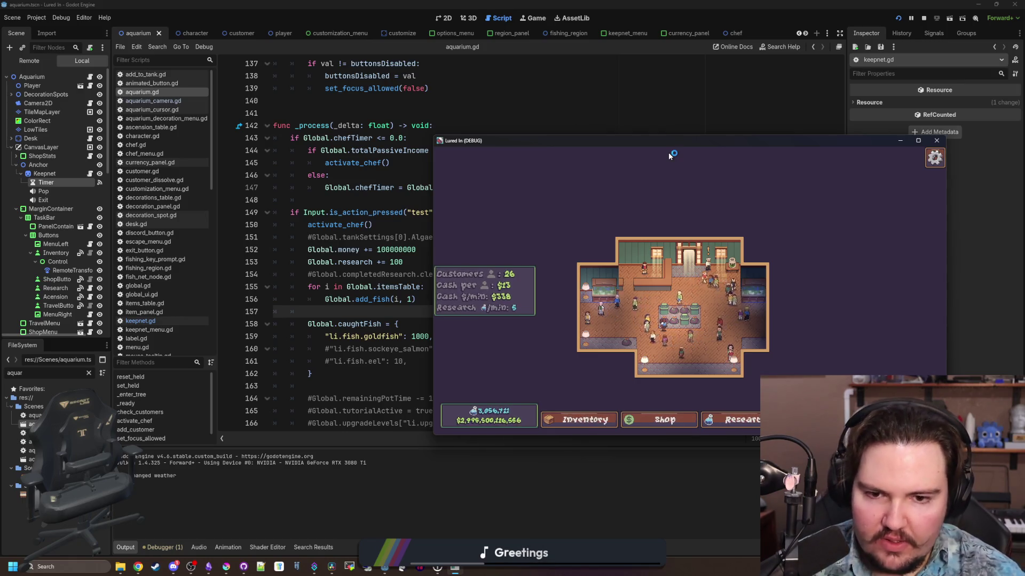
mouse_move(684, 141)
mouse_down()
mouse_move(733, 186)
mouse_move(794, 163)
mouse_move(784, 137)
mouse_up()
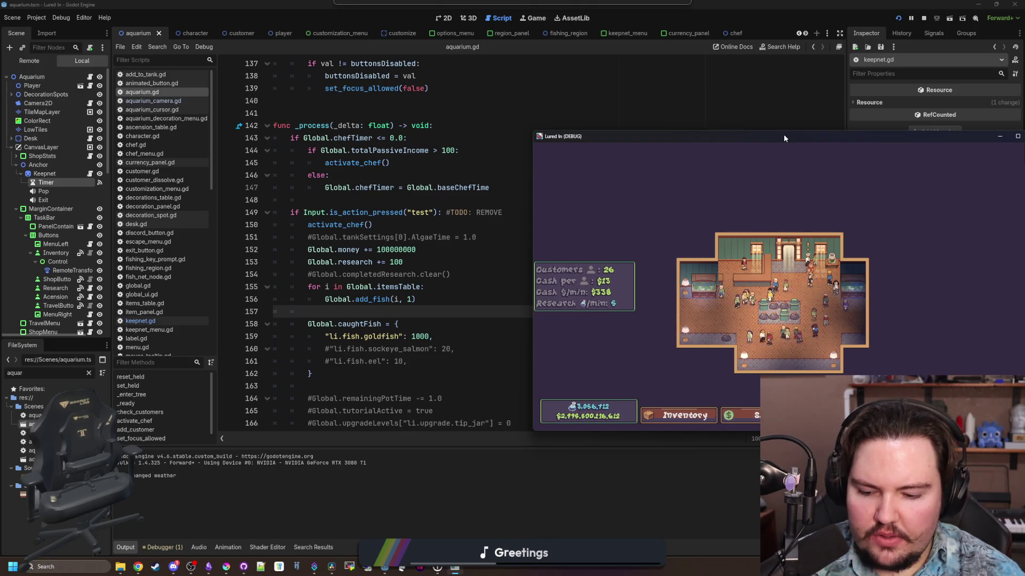
drag(783, 133, 1024, 134)
click(746, 205)
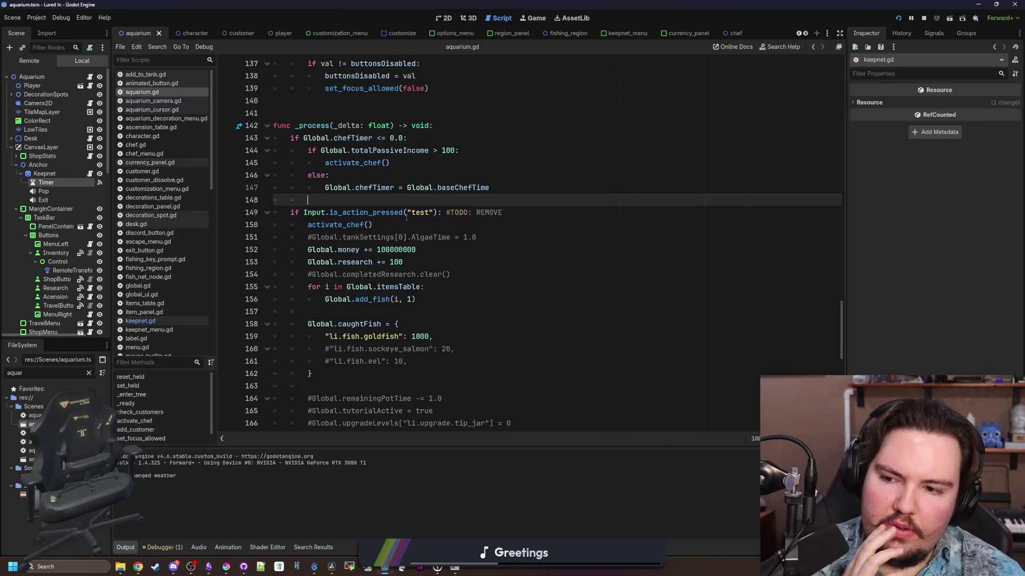
- Open keepnet.gd and move the minScale declaration above the increase tween's creation
click(152, 321)
click(412, 287)
scroll(416, 286, up, 2)
click(510, 253)
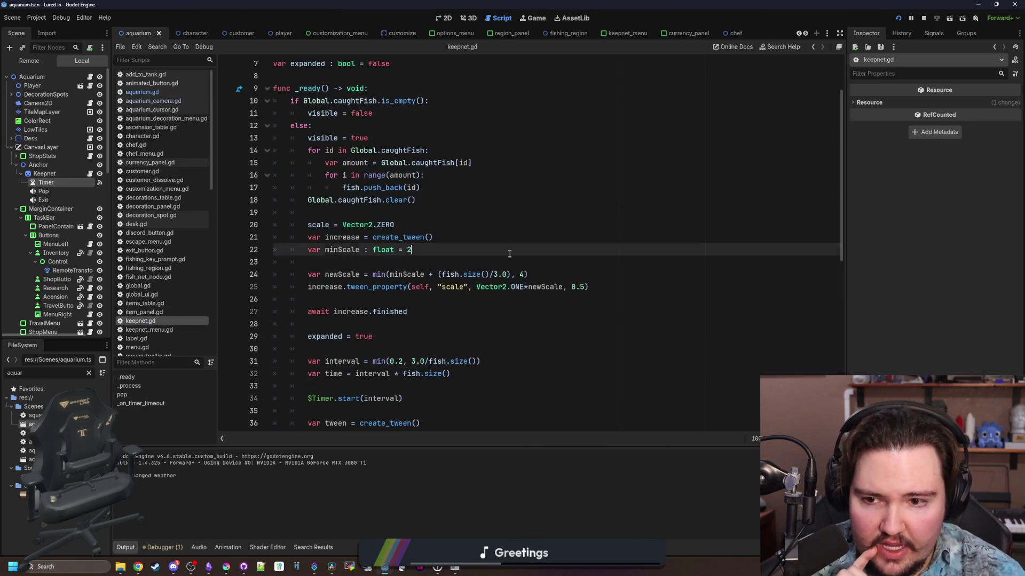
click(479, 258)
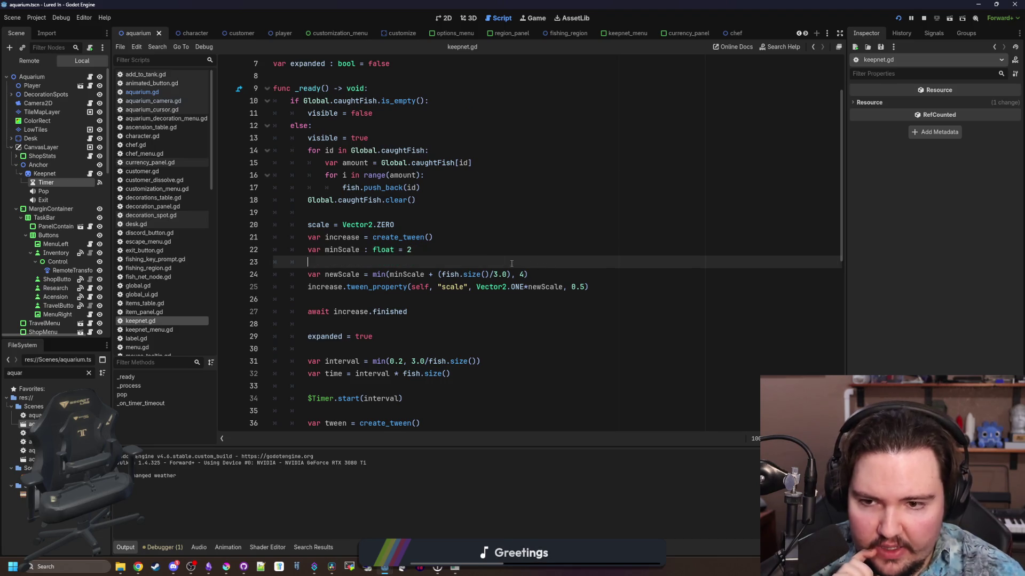
click(448, 251)
key(shift+Home)
key(ctrl+x)
click(411, 226)
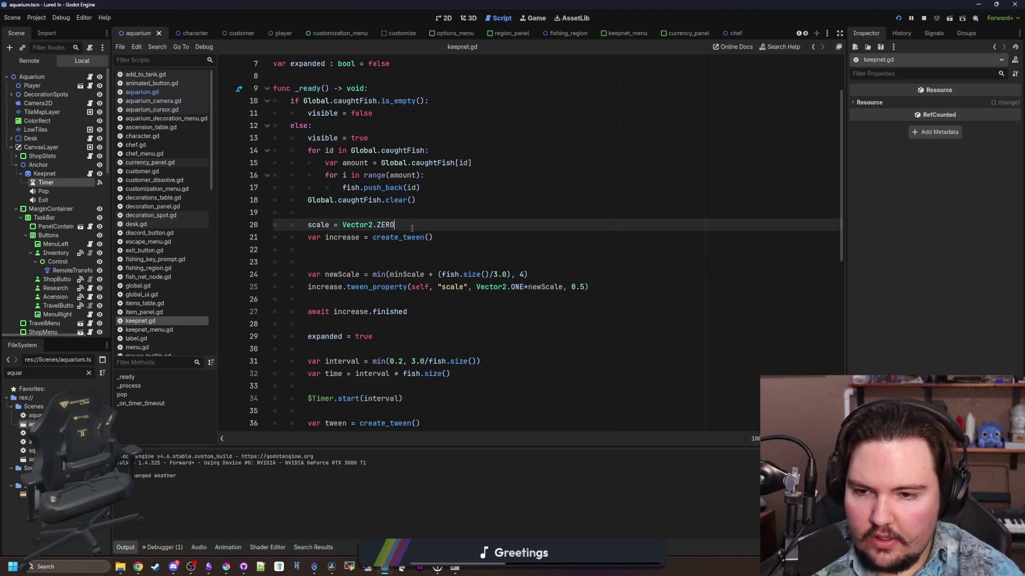
key(Return)
key(ctrl+v)
- Move the newScale declaration below minScale and delete the empty lines above tween_property
mouse_move(528, 287)
mouse_down()
mouse_move(283, 265)
mouse_move(291, 287)
mouse_up()
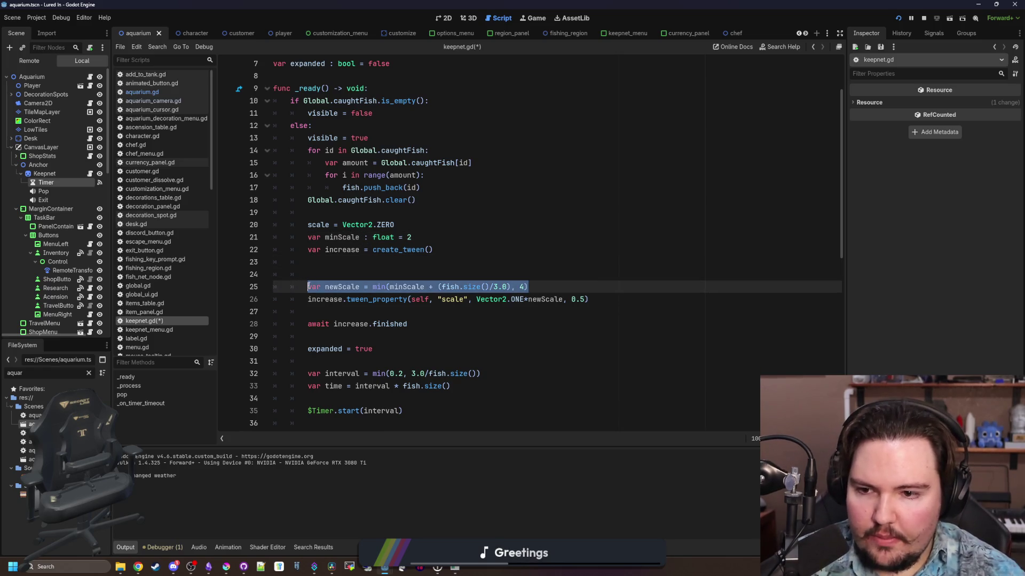
key(ctrl+x)
click(424, 237)
key(Return)
key(ctrl+v)
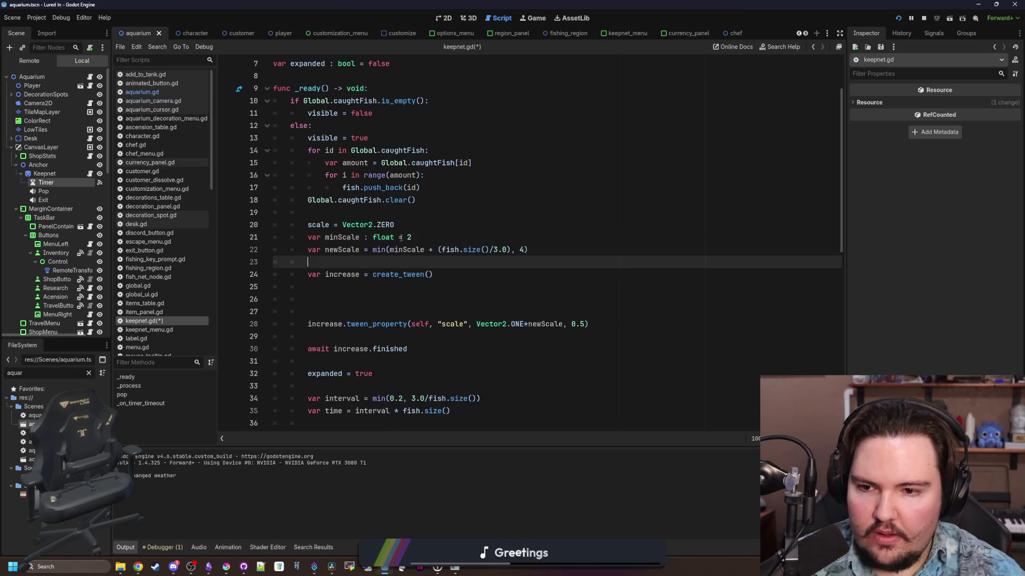
drag(323, 312, 432, 290)
key(BackSpace)
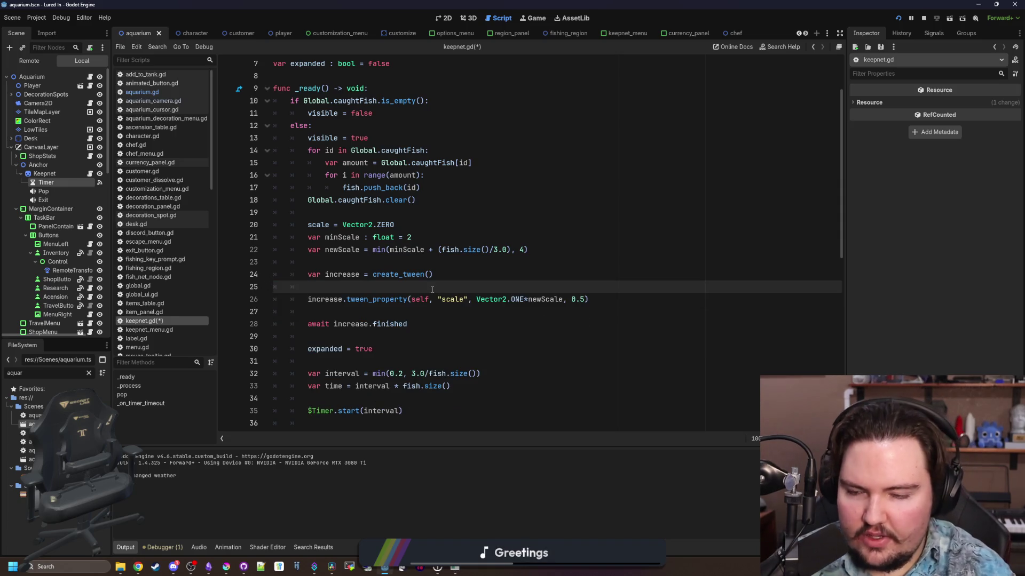
- Give the increase tween set_ease(Tween.EASE_OUT) and set_trans(Tween.TRANS_SINE)
text(ease()
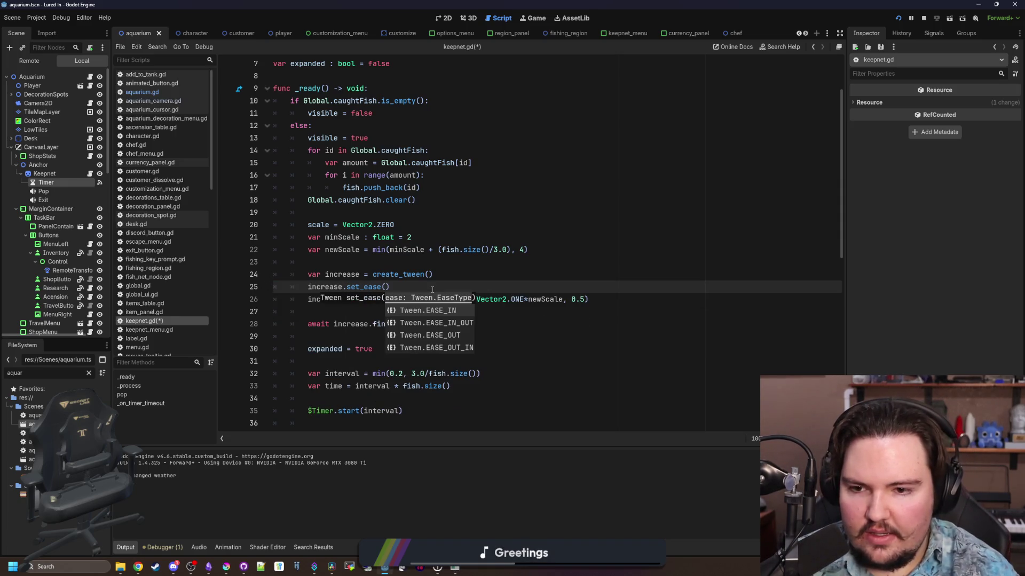
key(Down)
key(Down)
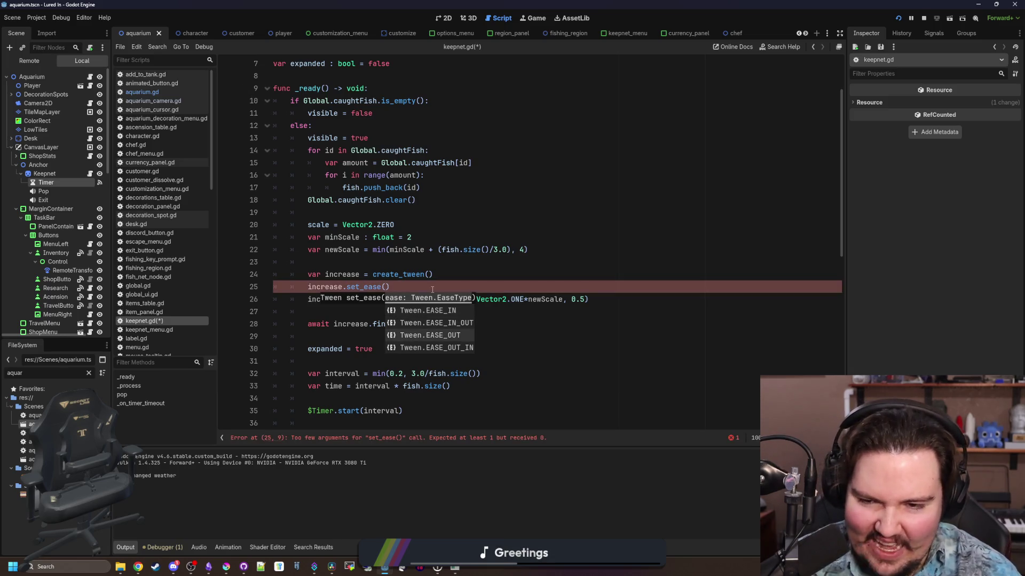
key(Return)
key(Return)
text(increase.set_trans())
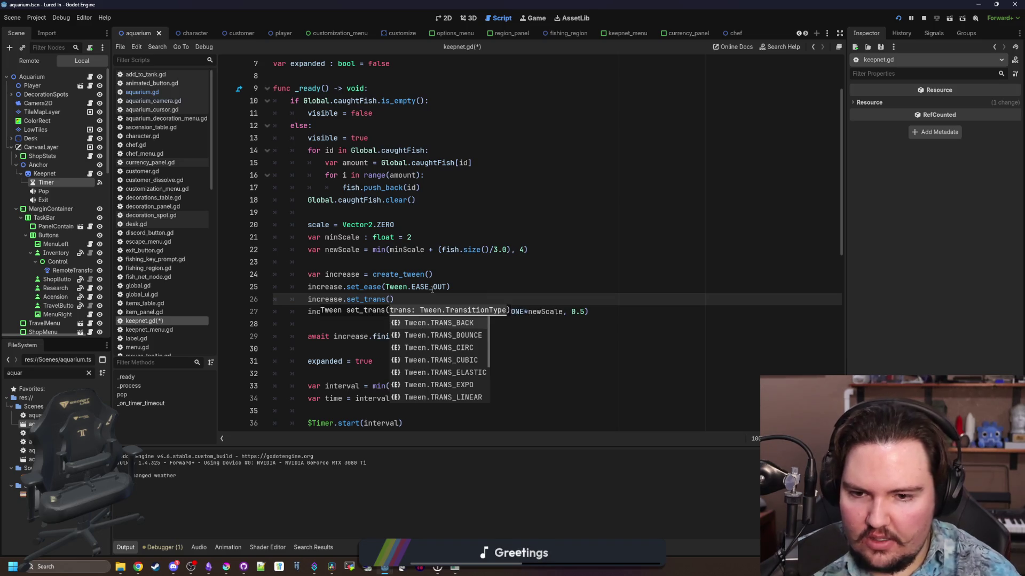
key(Down)
key(Down)
key(Down)
key(Down)
key(Down)
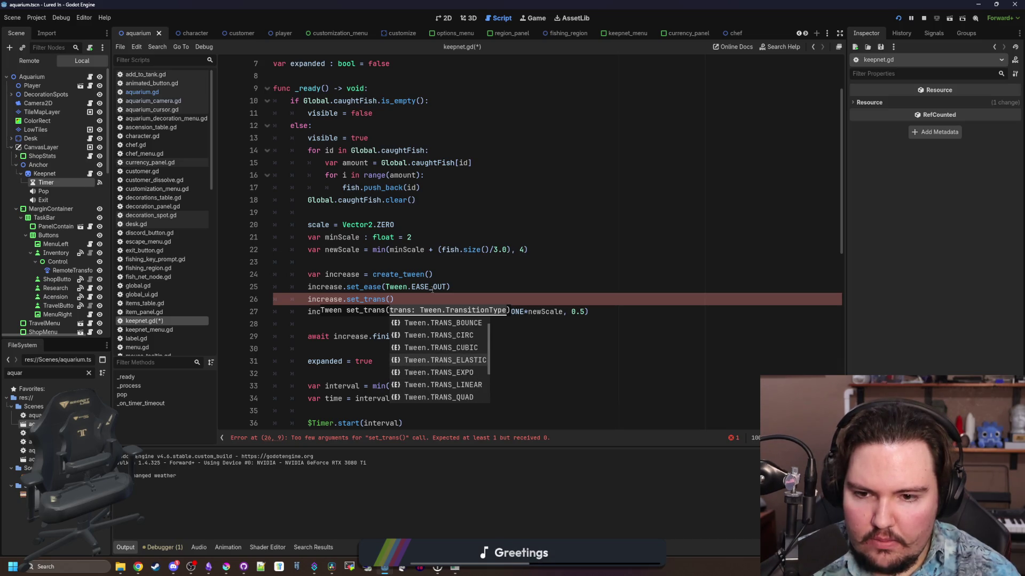
key(Up)
key(Up)
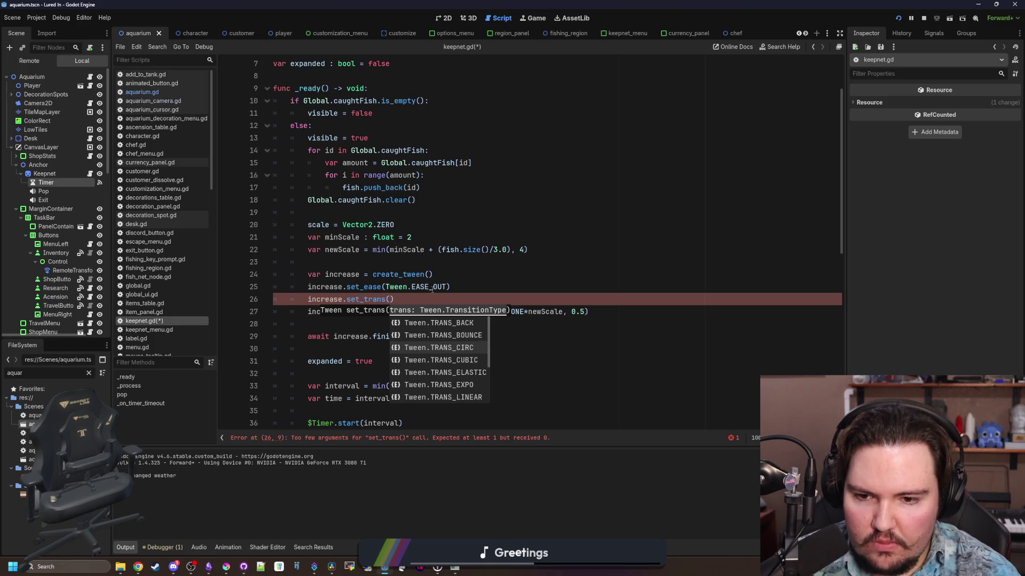
key(Down)
key(Up)
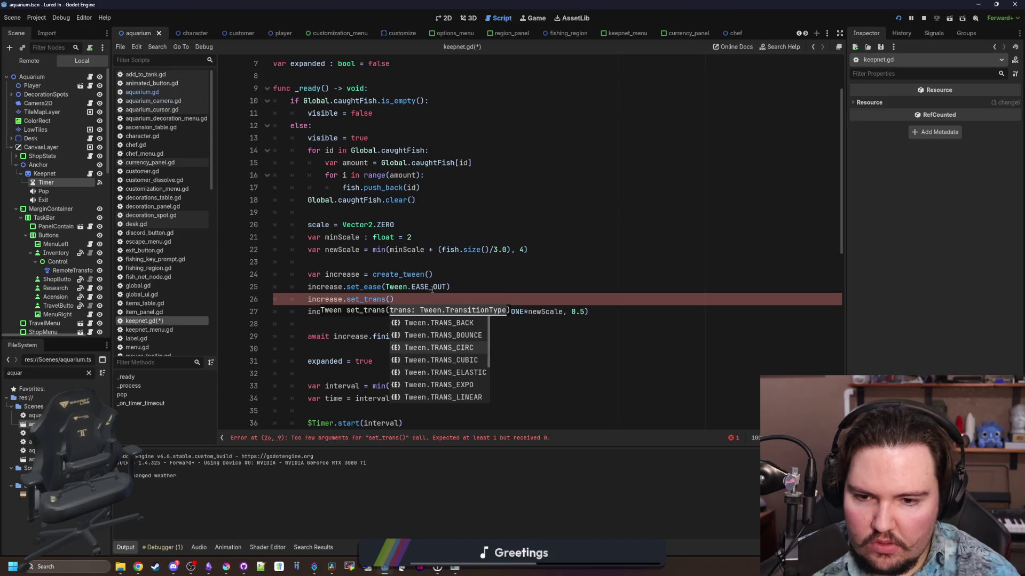
key(Up)
key(Up)
key(Down)
key(Down)
key(Down)
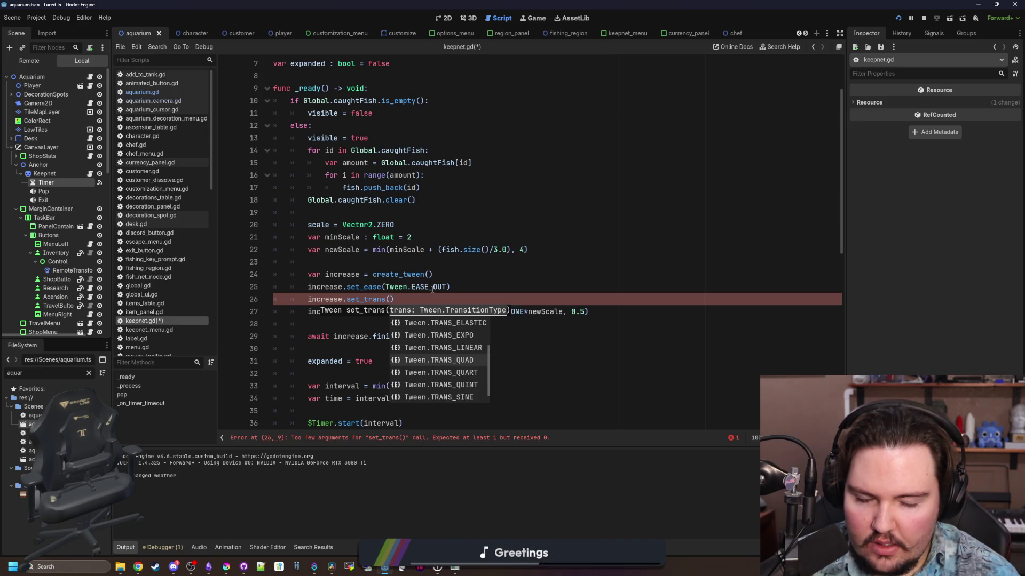
key(Down)
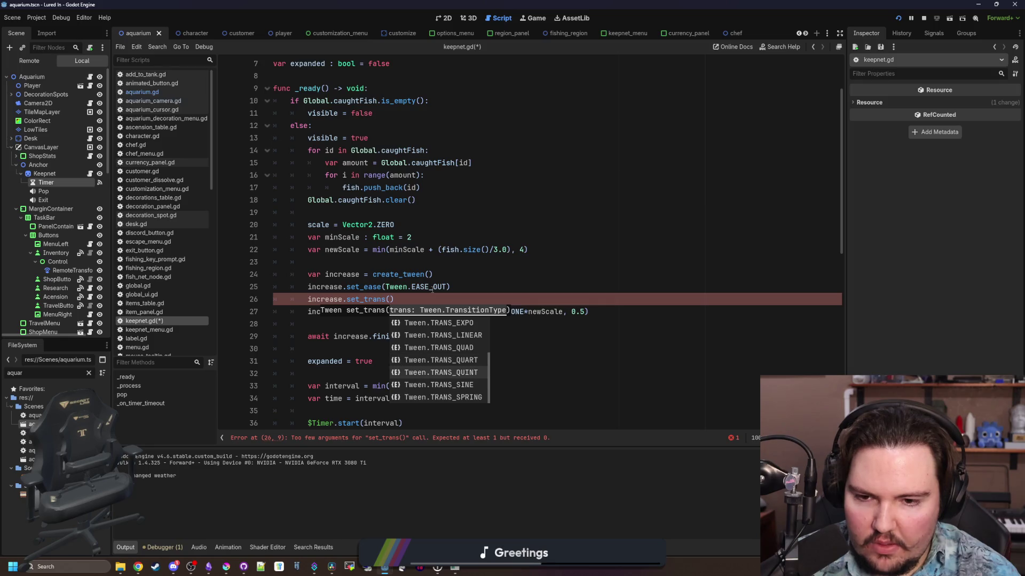
key(Up)
key(Up)
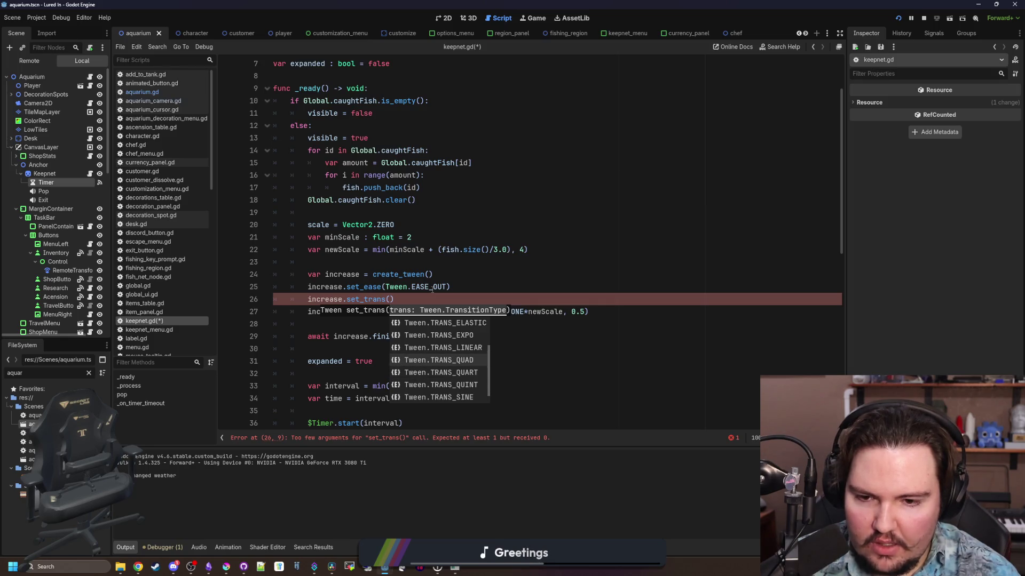
key(Down)
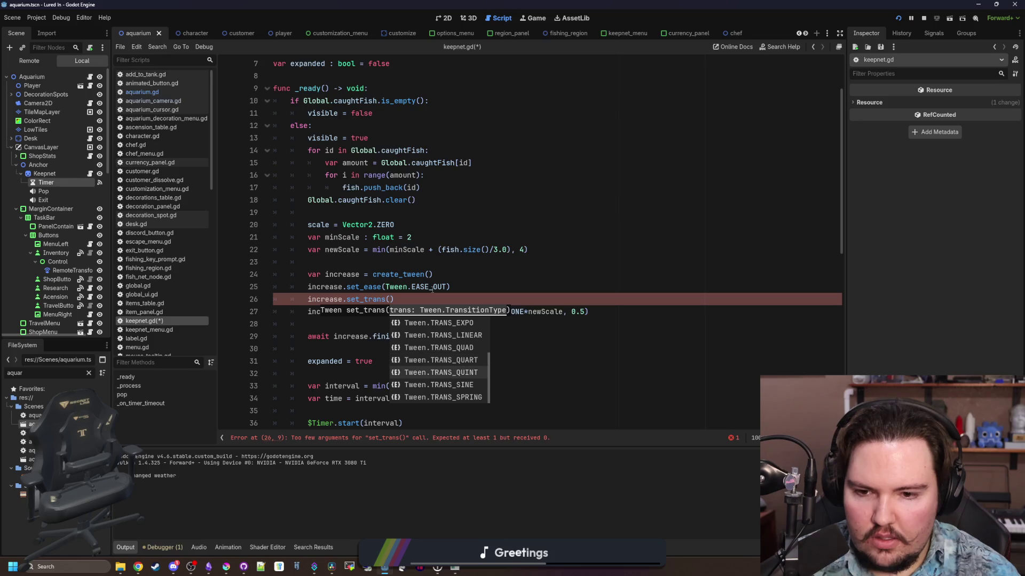
key(Down)
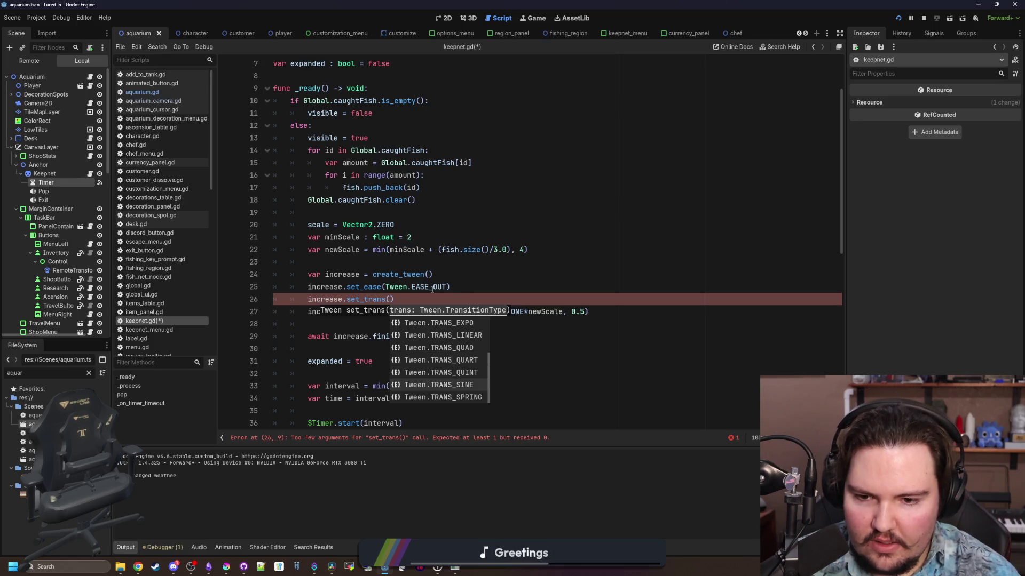
key(Return)
- Save keepnet.gd and run the game to test the new tween
click(432, 274)
key(ctrl+s)
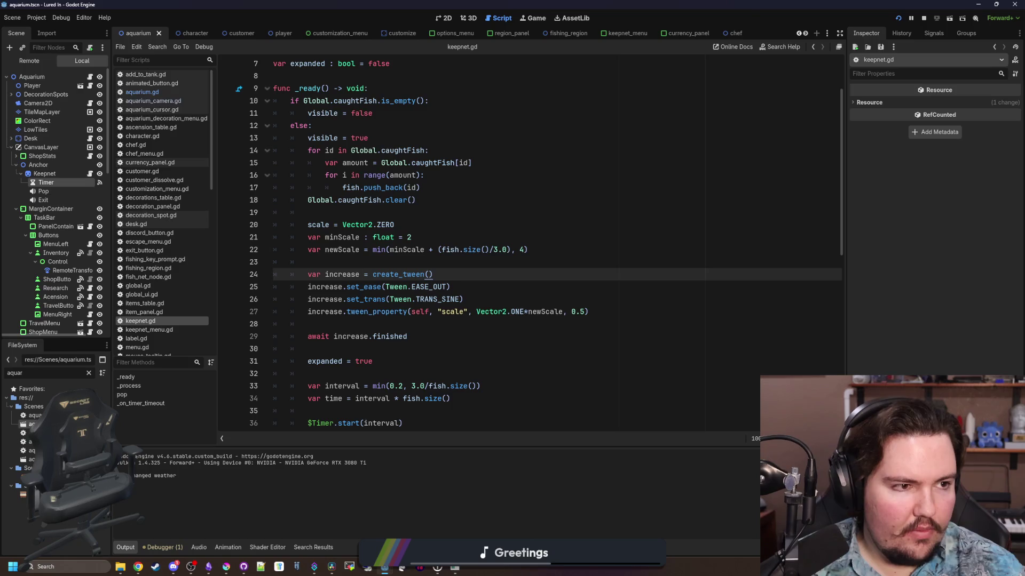
key(F5)
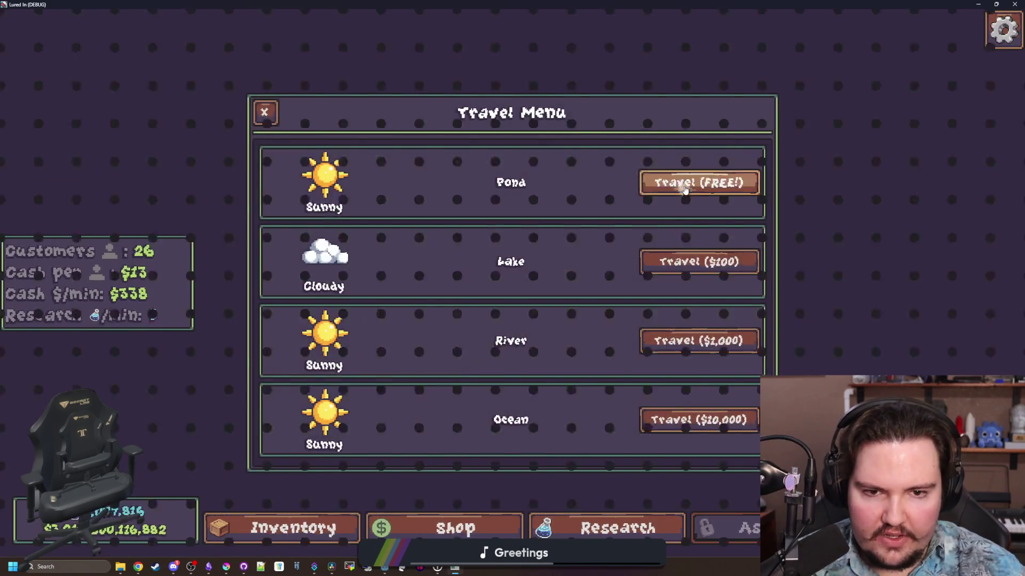
- Travel to the Pond, stop the game, and change aquarium.gd's test goldfish count to 10
click(684, 187)
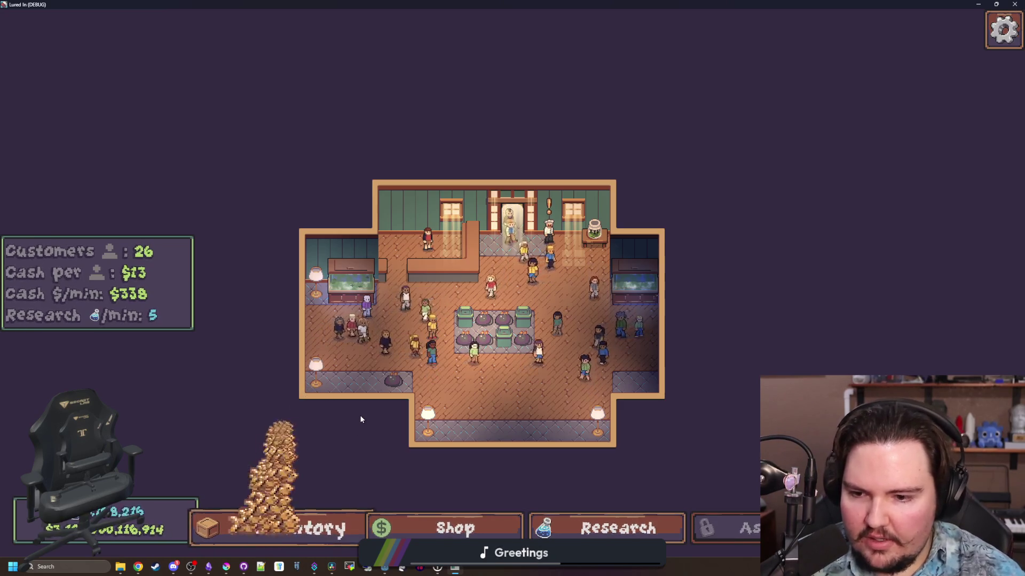
key(F8)
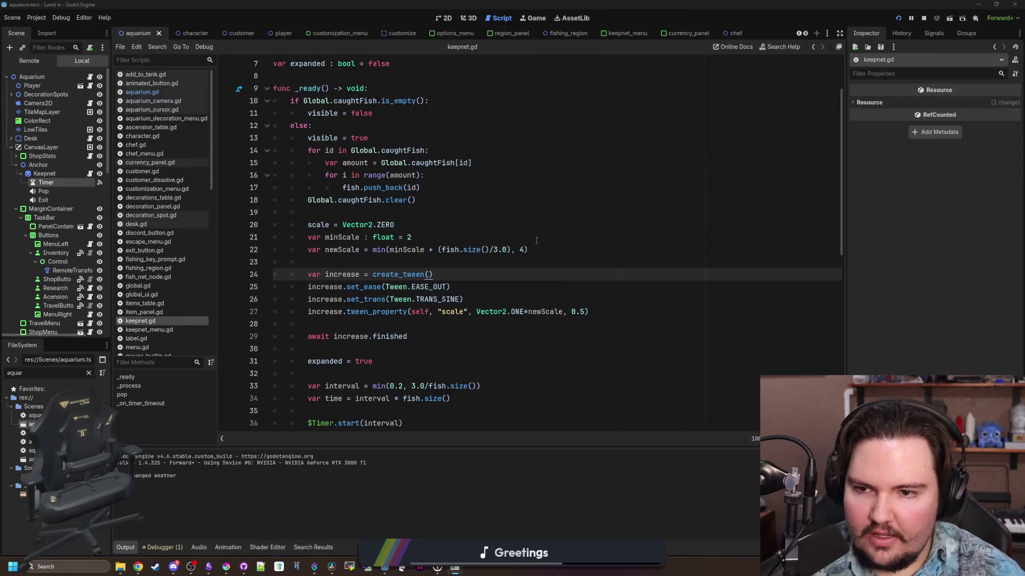
click(536, 240)
click(178, 92)
click(448, 336)
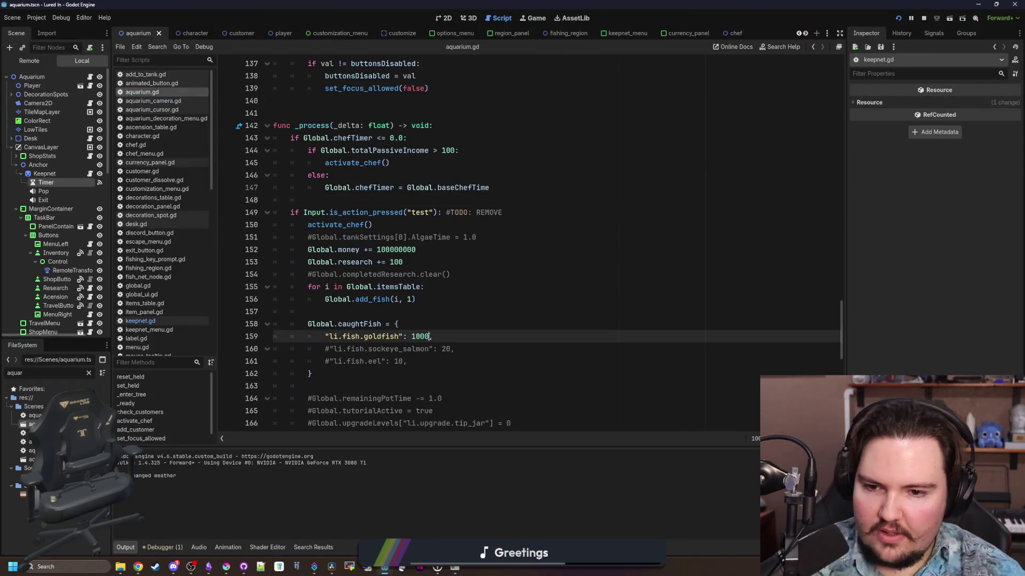
click(448, 323)
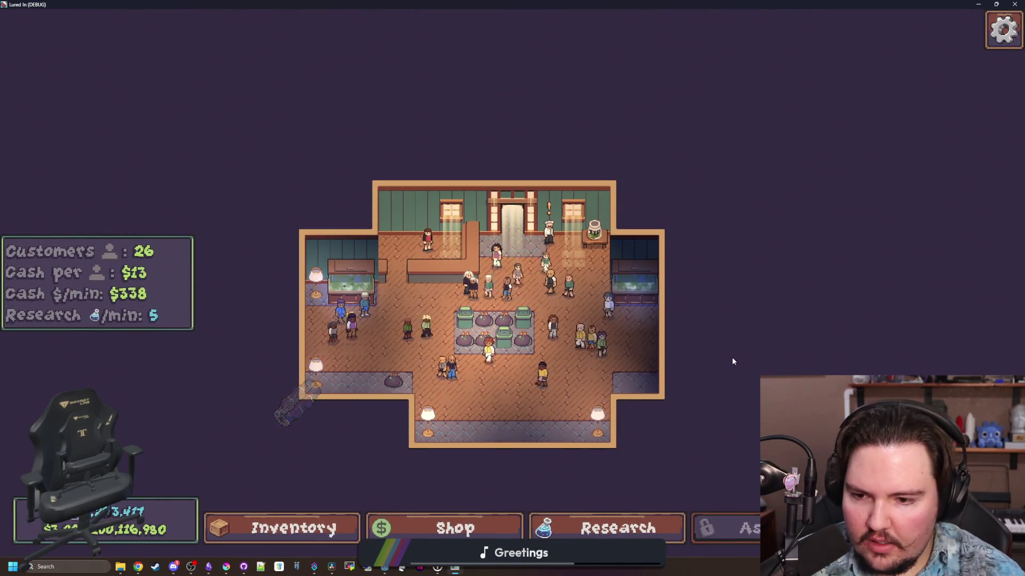
- In the rerun game, travel to the Pond again, then stop the game
key(t)
click(674, 187)
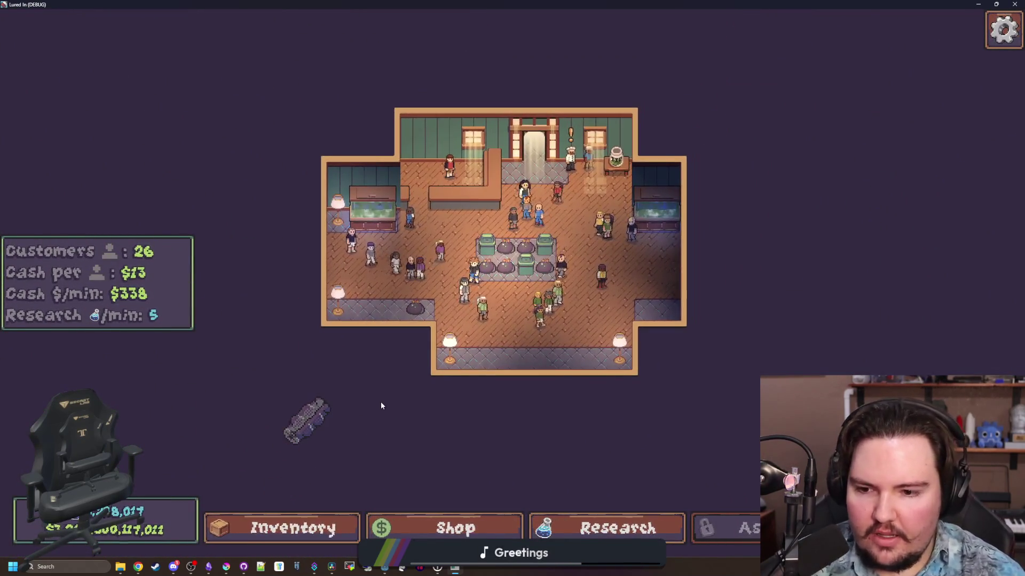
scroll(649, 369, up, 3)
scroll(649, 371, down, 3)
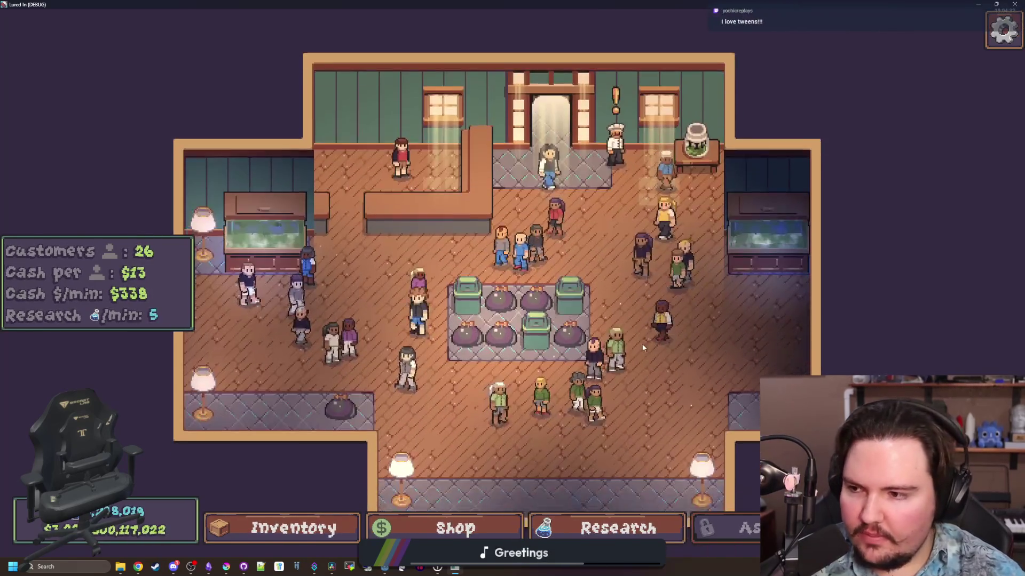
key(F8)
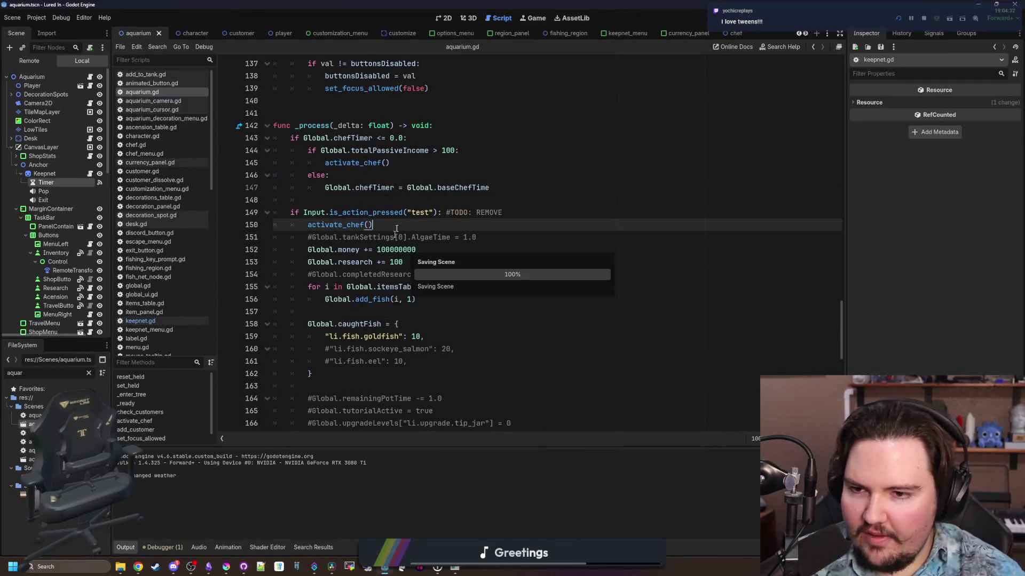
- Look up the is_action_pressed documentation, then save the keepnet script
ctrl+click(398, 213)
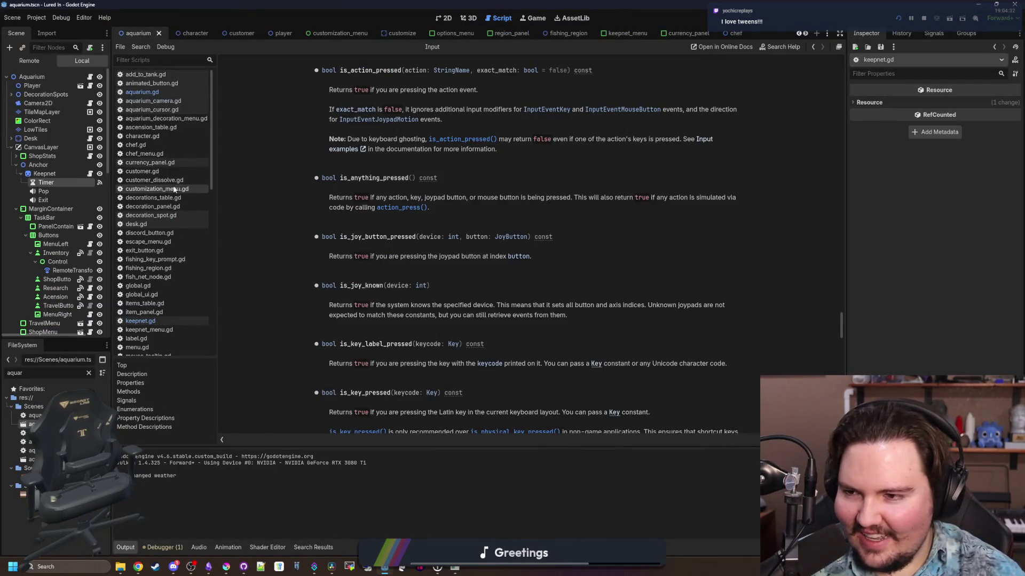
click(90, 173)
click(529, 261)
key(ctrl+s)
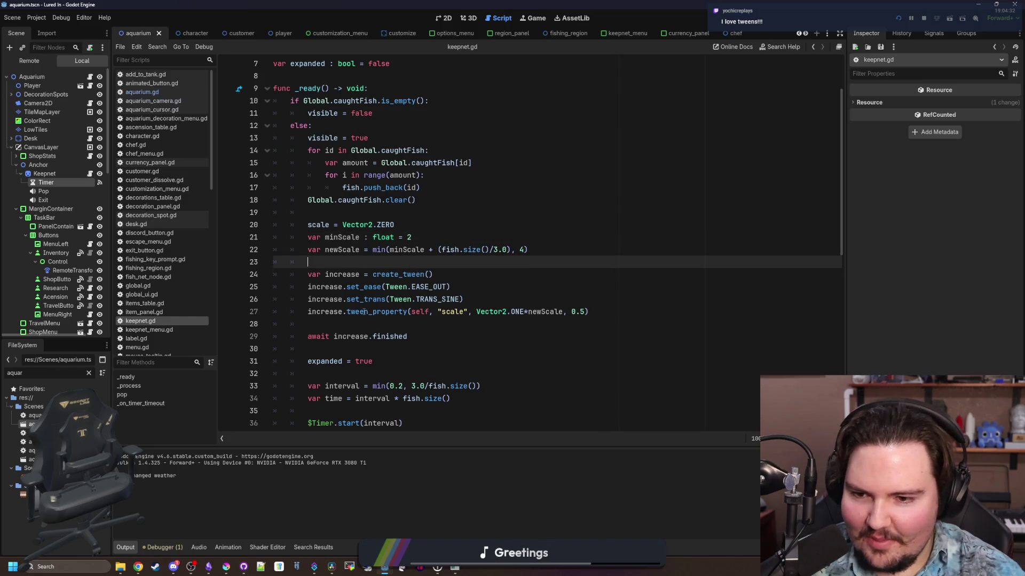
click(395, 323)
key(ctrl+s)
scroll(392, 276, down, 4)
click(393, 274)
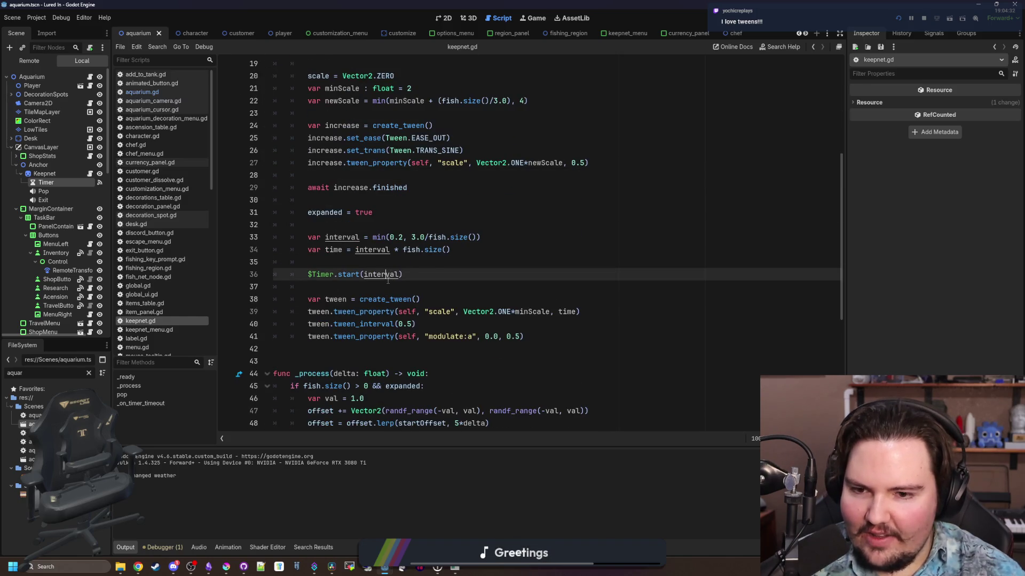
key(Down)
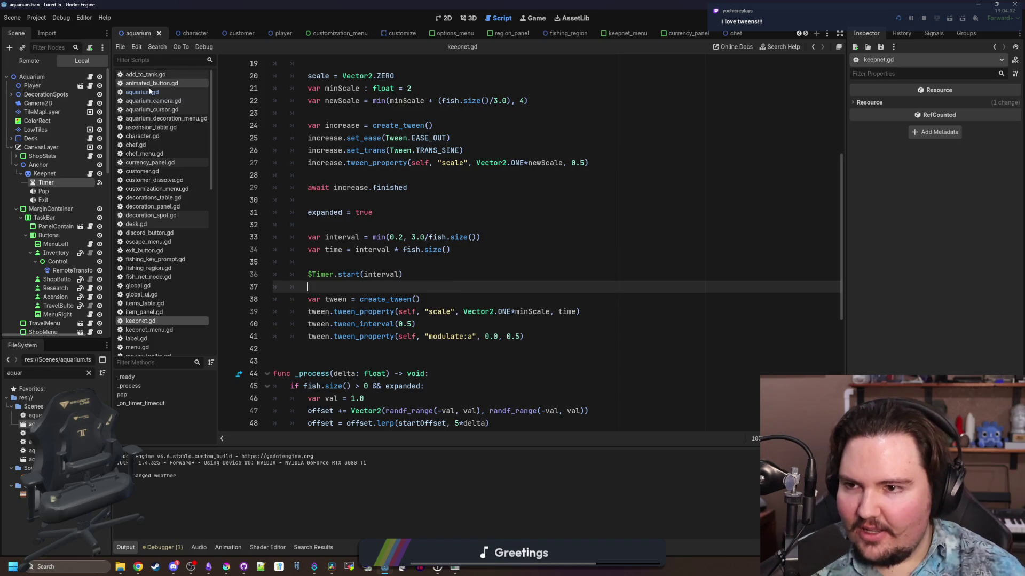
- Uncomment the Global.caughtFish test block in aquarium.gd
click(153, 93)
click(390, 312)
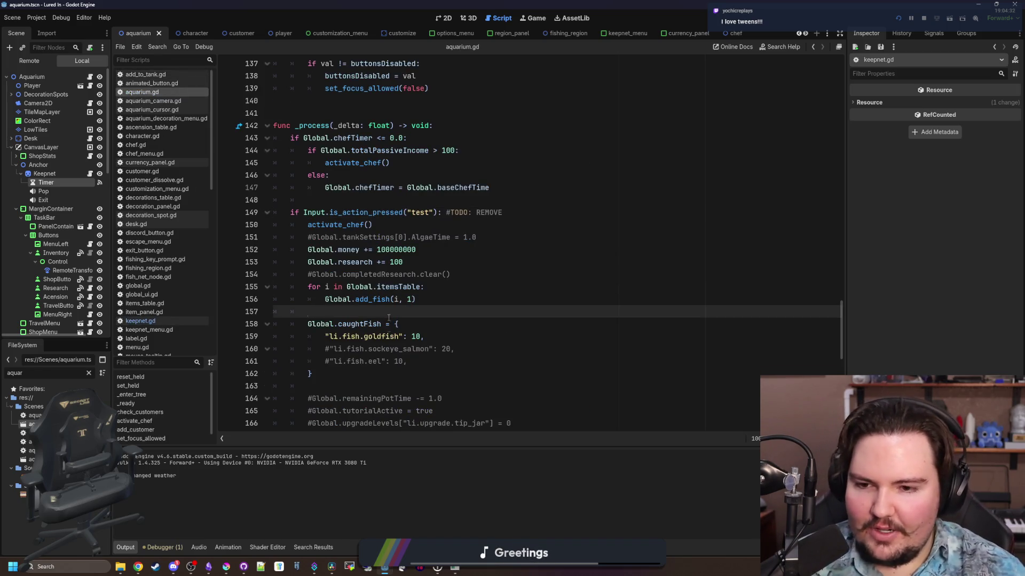
click(326, 332)
key(ctrl+k)
click(313, 374)
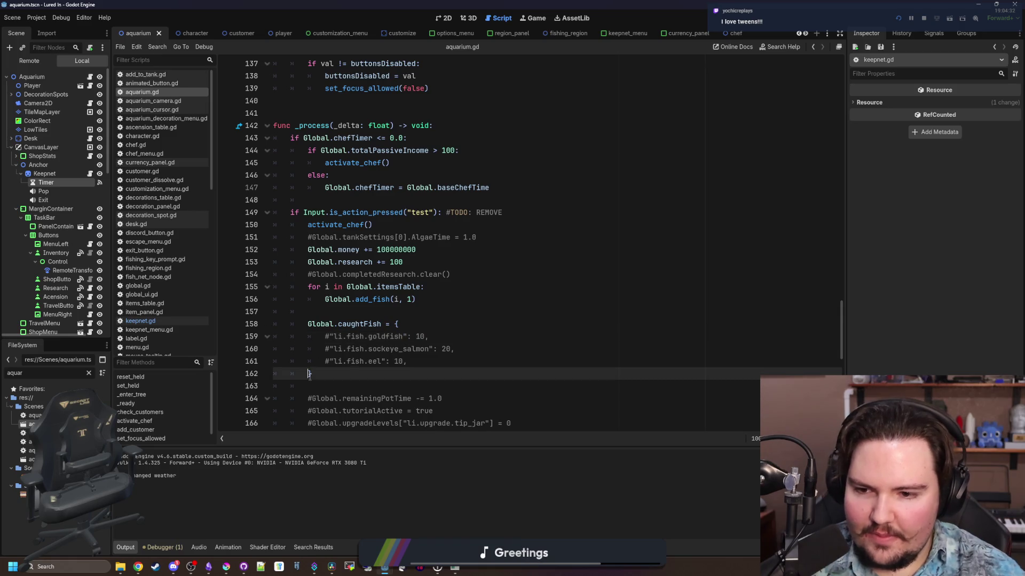
key(ctrl+k)
click(315, 324)
key(ctrl+k)
click(317, 310)
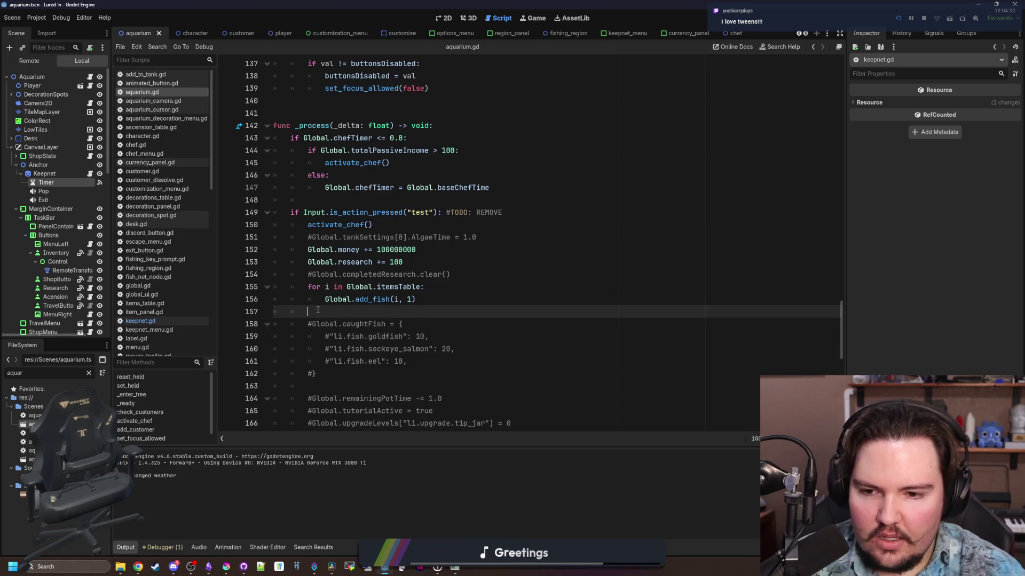
drag(328, 369, 266, 328)
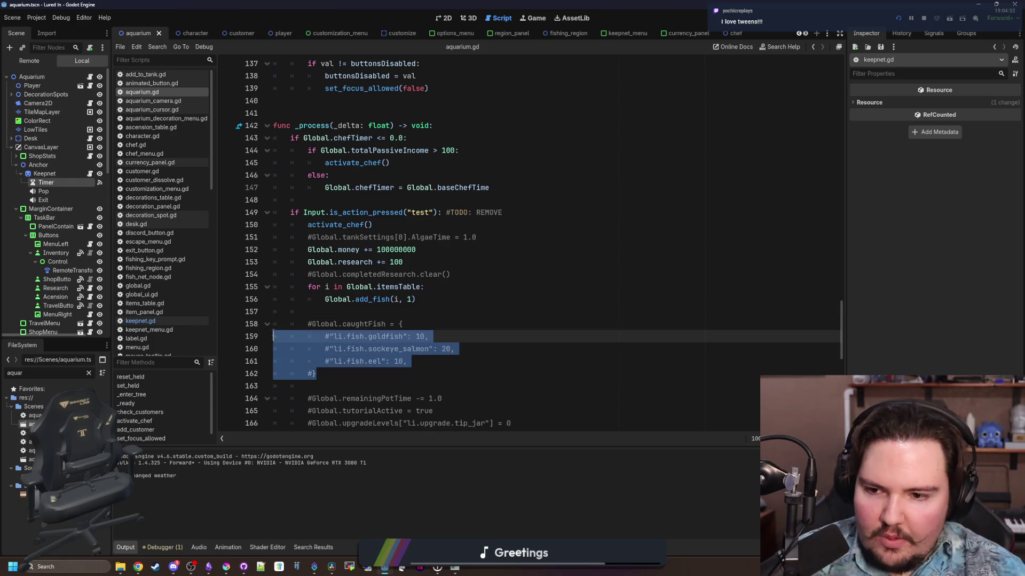
key(ctrl+k)
- Comment out the sockeye salmon and eel entries, set goldfish to 10000, and run the game
key(Right)
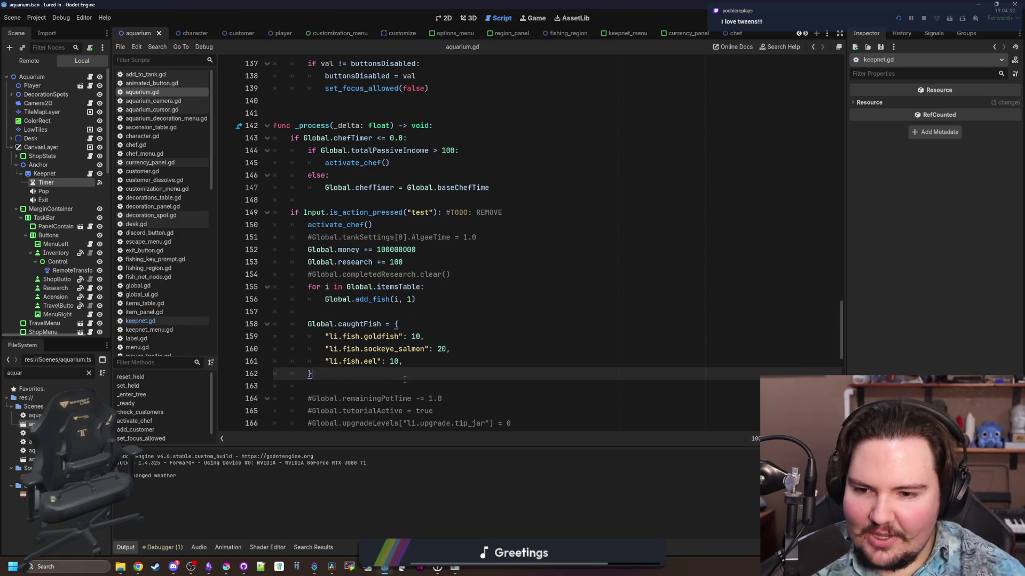
click(404, 361)
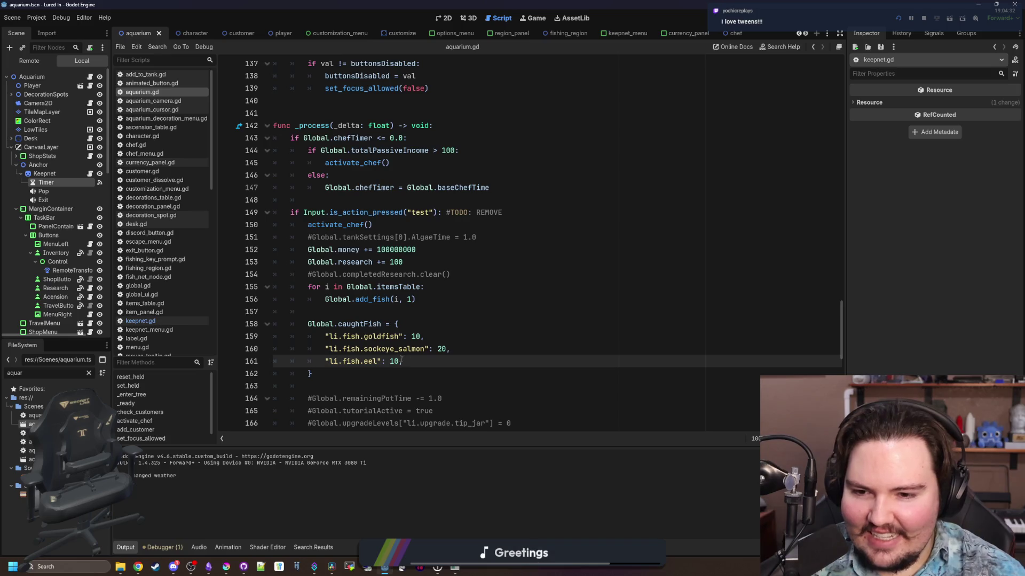
mouse_move(401, 361)
mouse_down()
mouse_move(411, 325)
mouse_move(423, 342)
mouse_up()
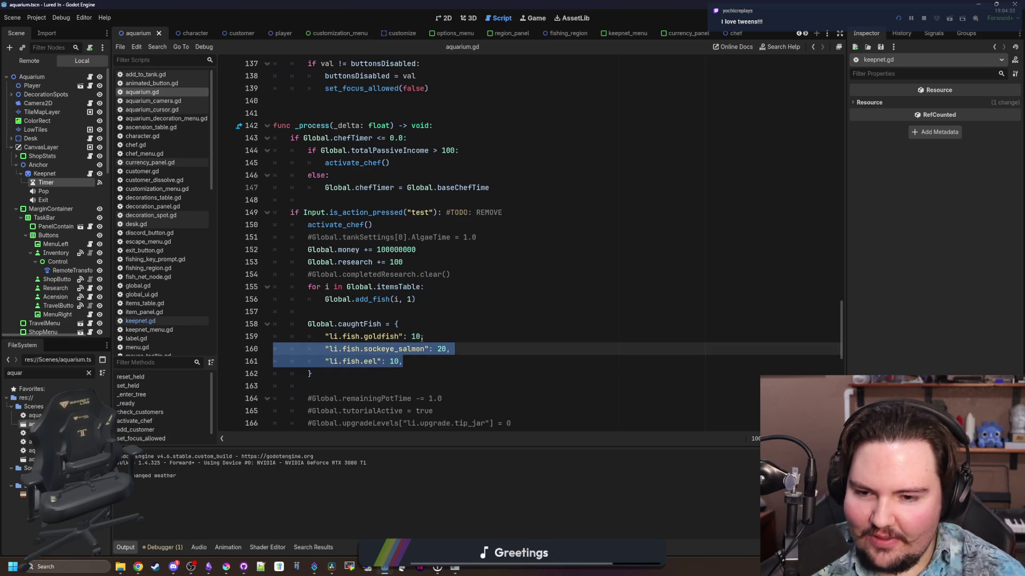
key(ctrl+k)
key(Left)
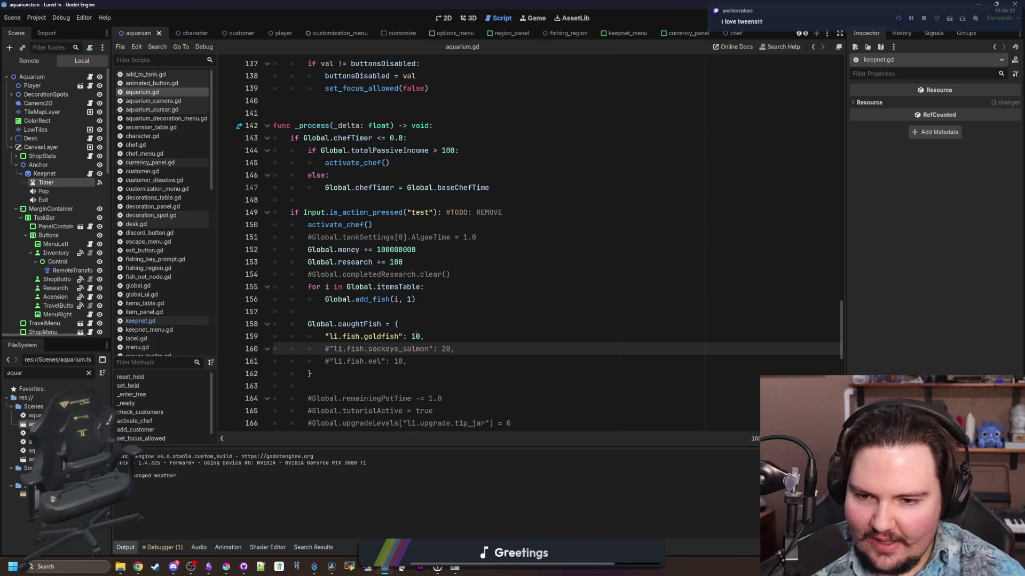
click(420, 335)
text(000)
click(493, 310)
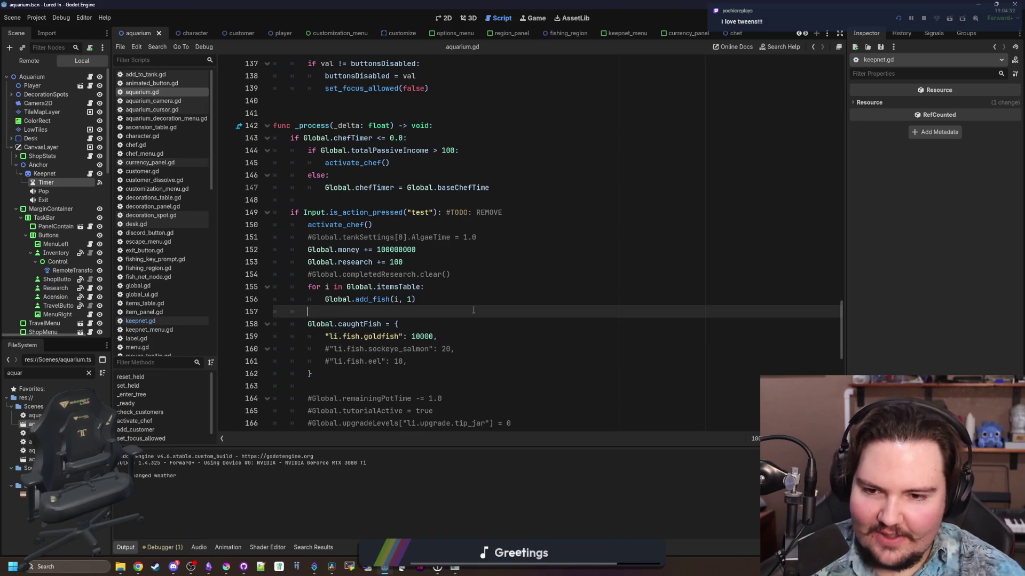
key(F5)
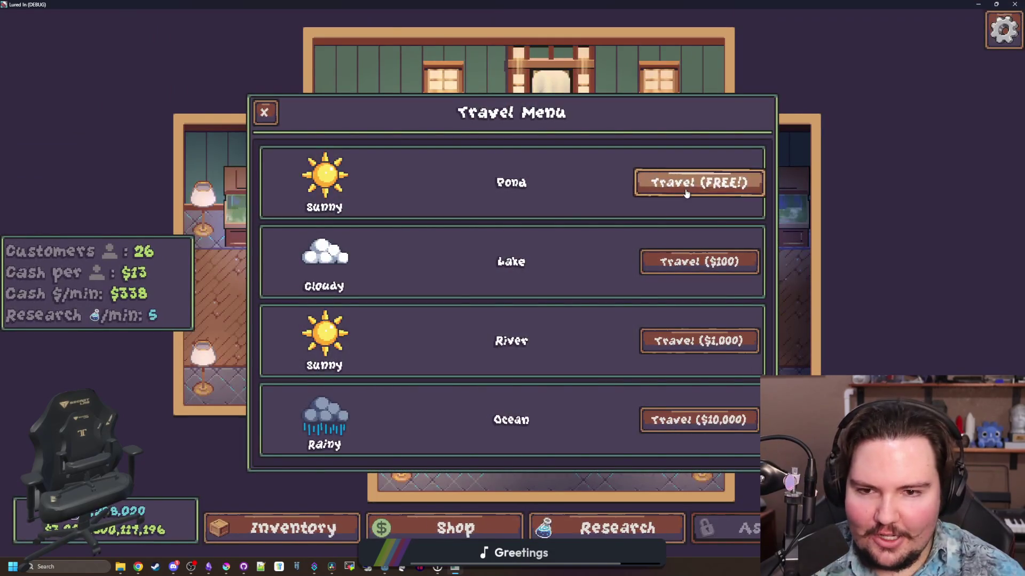
- Take a free trip to the Pond in the running game, then return to aquarium.gd
click(687, 188)
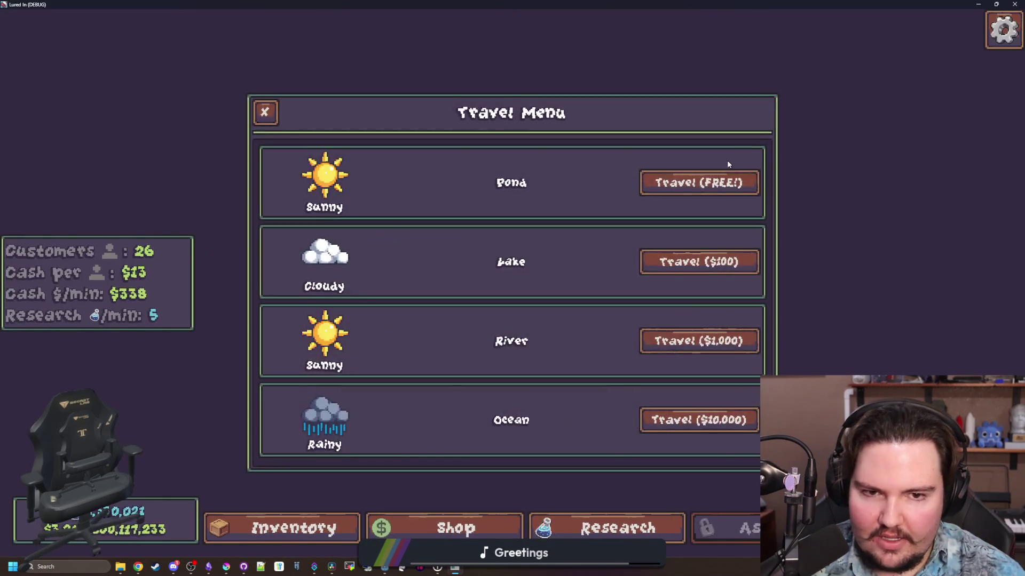
click(727, 160)
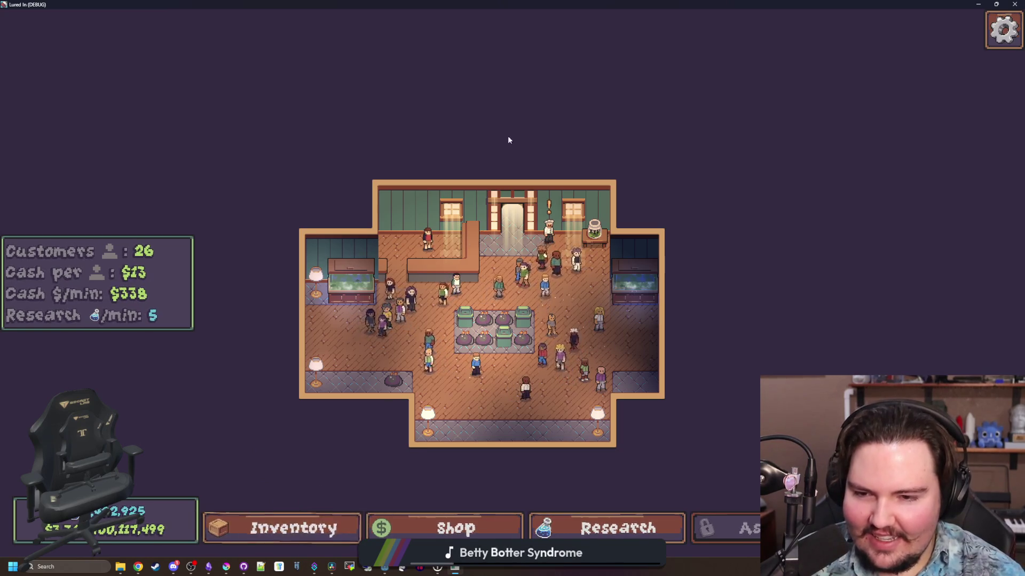
key(alt+Tab)
- Set goldfish back to 10, save, run the game, travel to the Pond, and close it
click(433, 337)
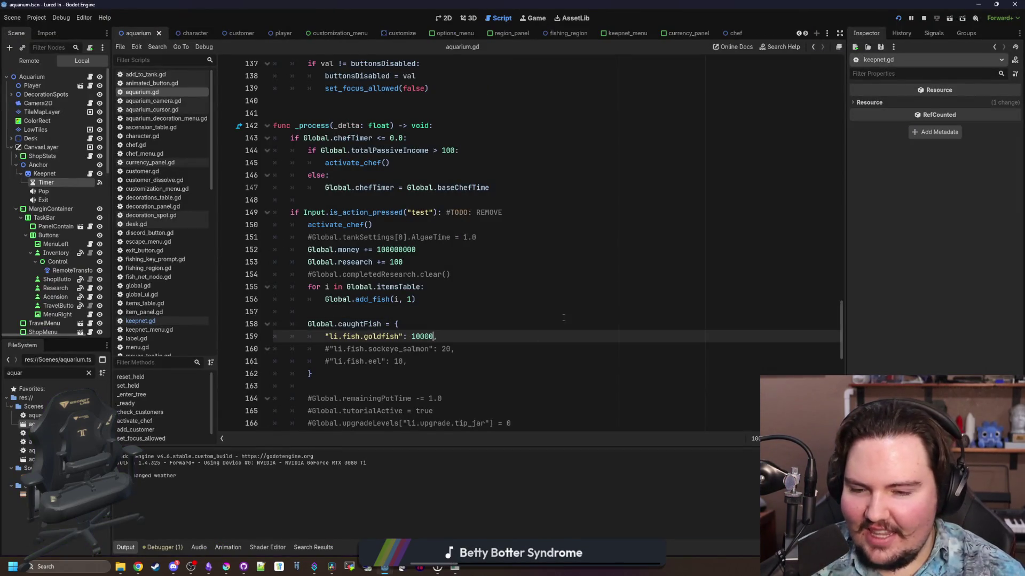
click(563, 314)
key(ctrl+s)
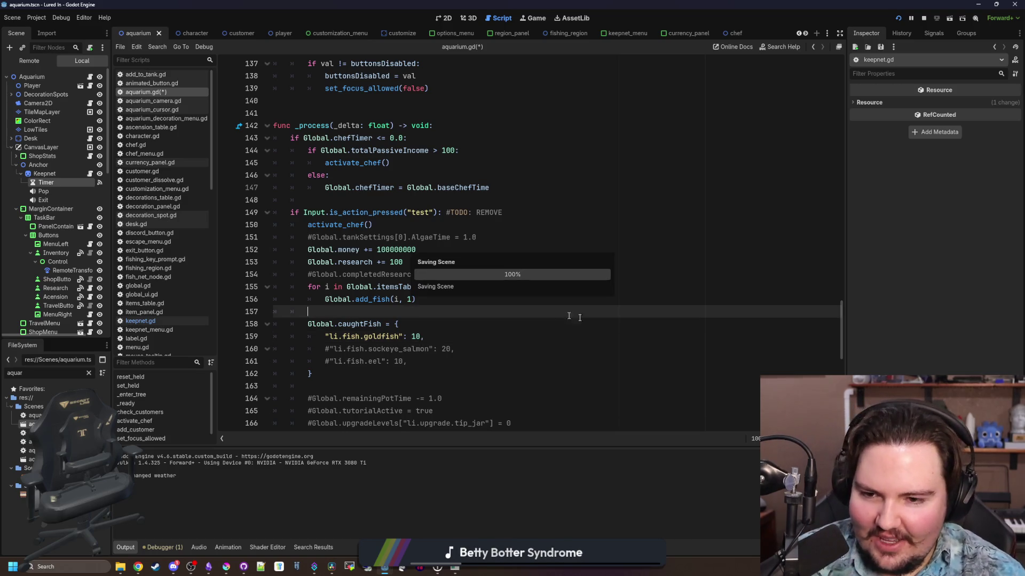
key(F5)
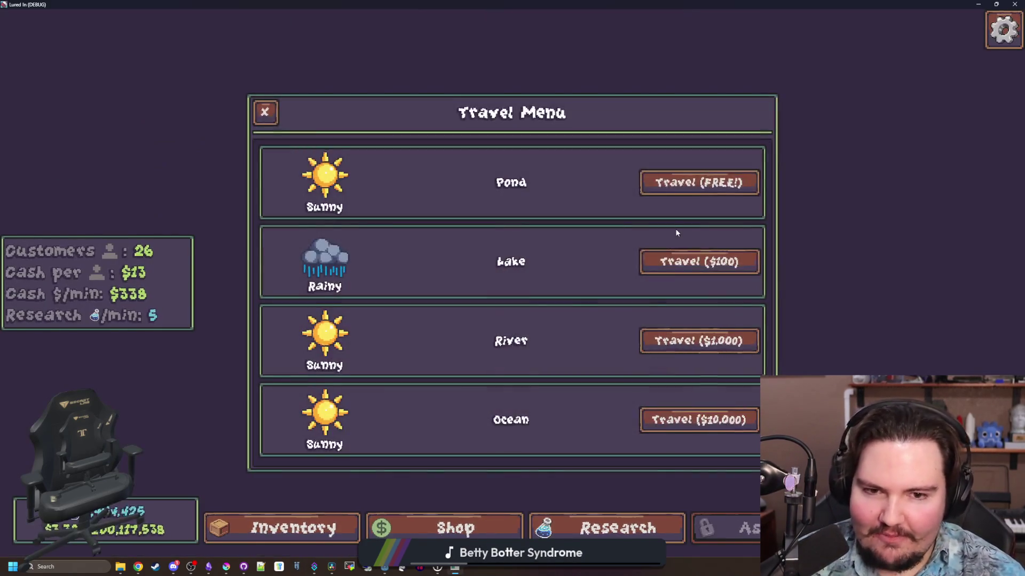
click(698, 181)
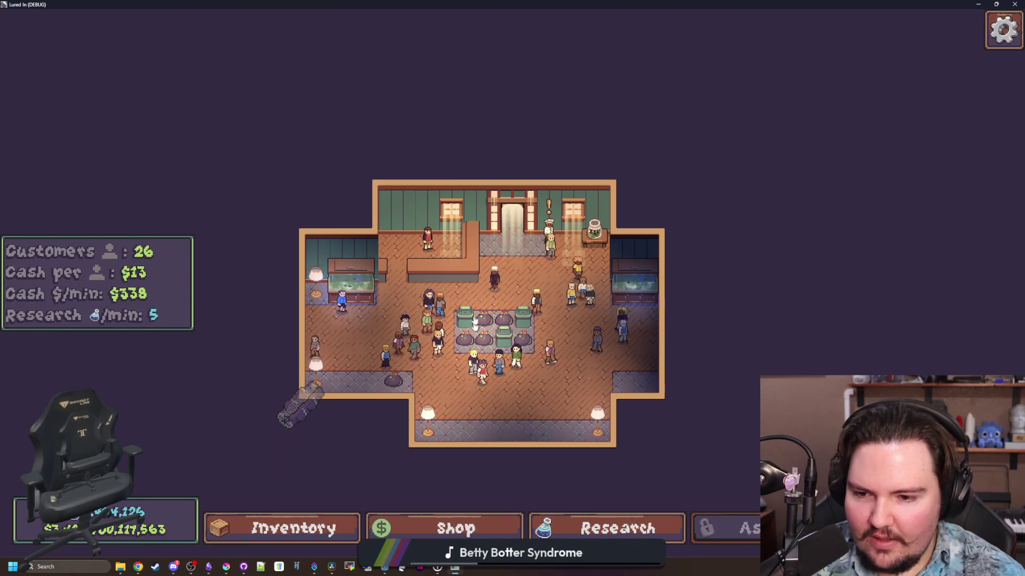
key(alt+F4)
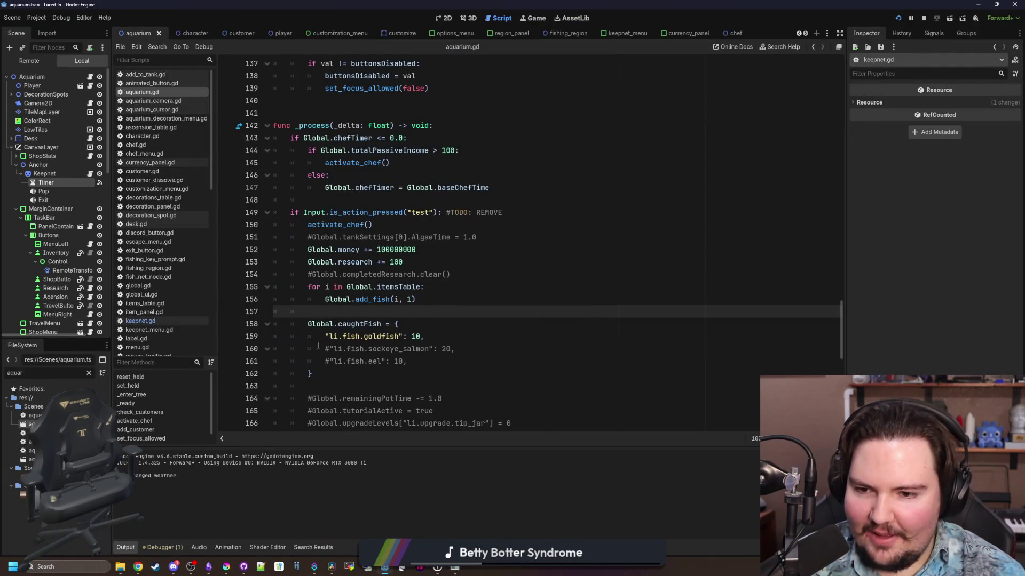
- Comment out the whole caughtFish test block in aquarium.gd and save the script
drag(309, 386, 229, 322)
drag(424, 336, 325, 337)
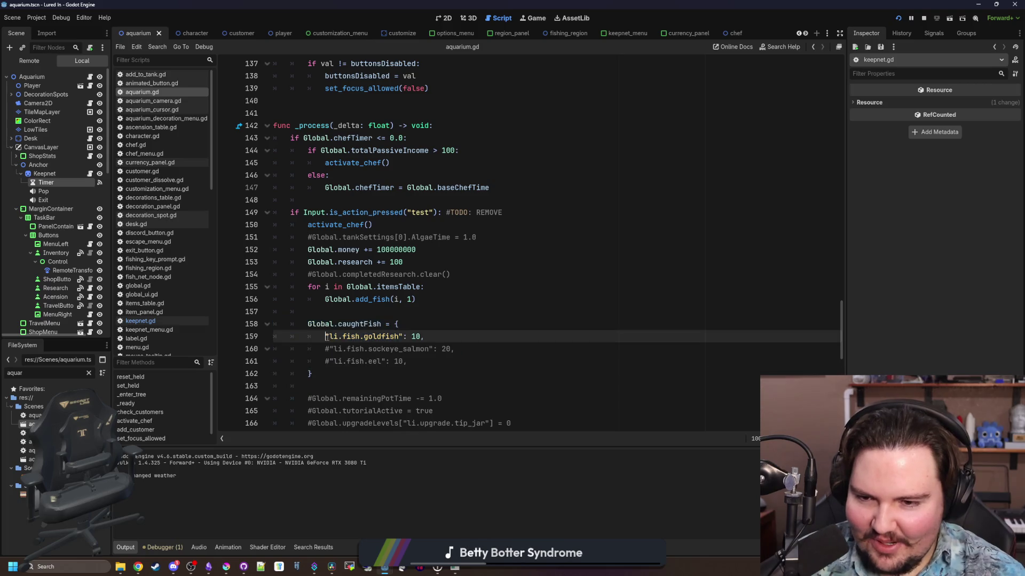
key(ctrl+k)
click(306, 324)
click(316, 374)
key(ctrl+k)
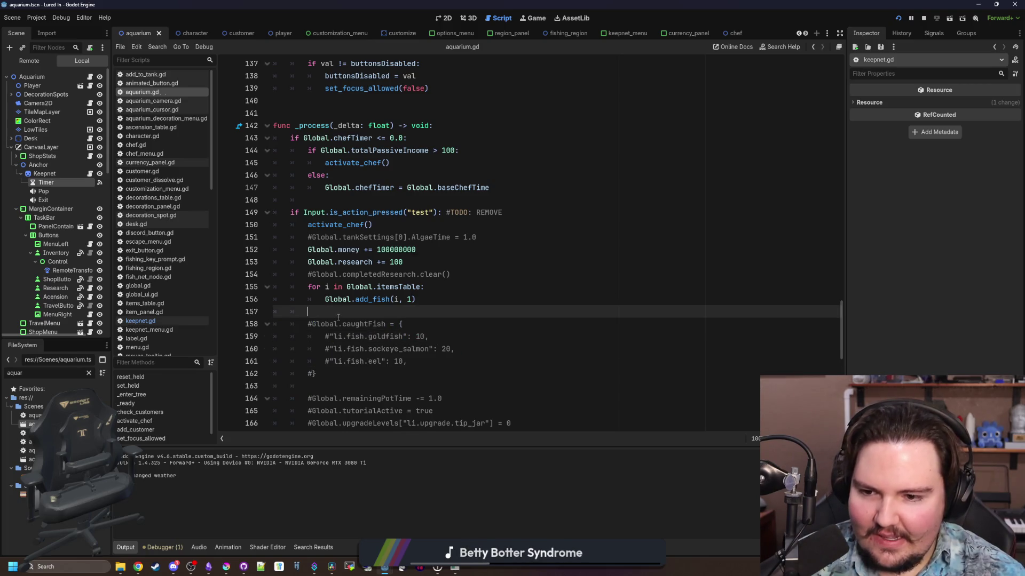
key(ctrl+s)
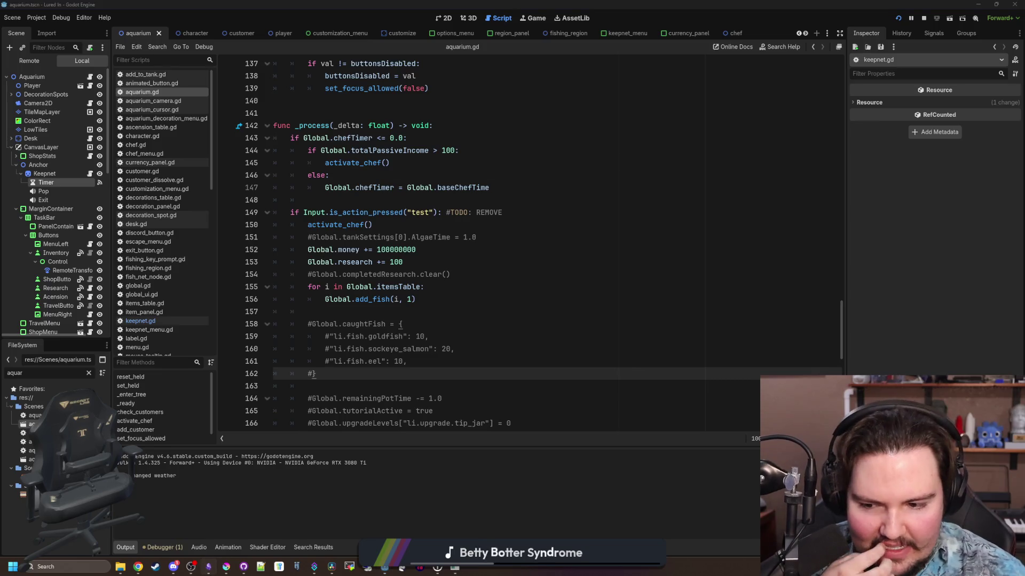
key(alt+Tab)
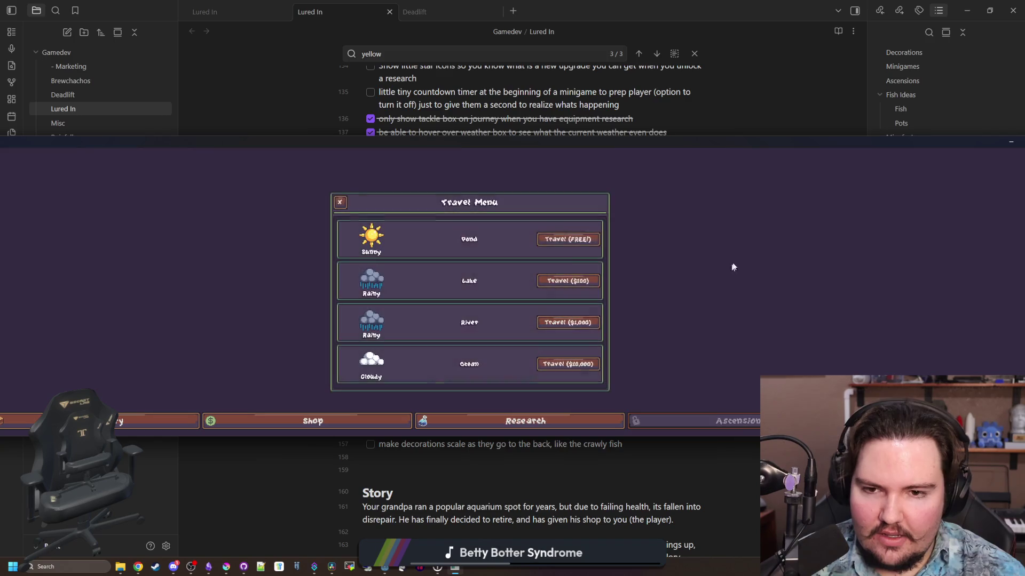
- Close the leftover Lured In game window and return to the Godot script editor
click(573, 245)
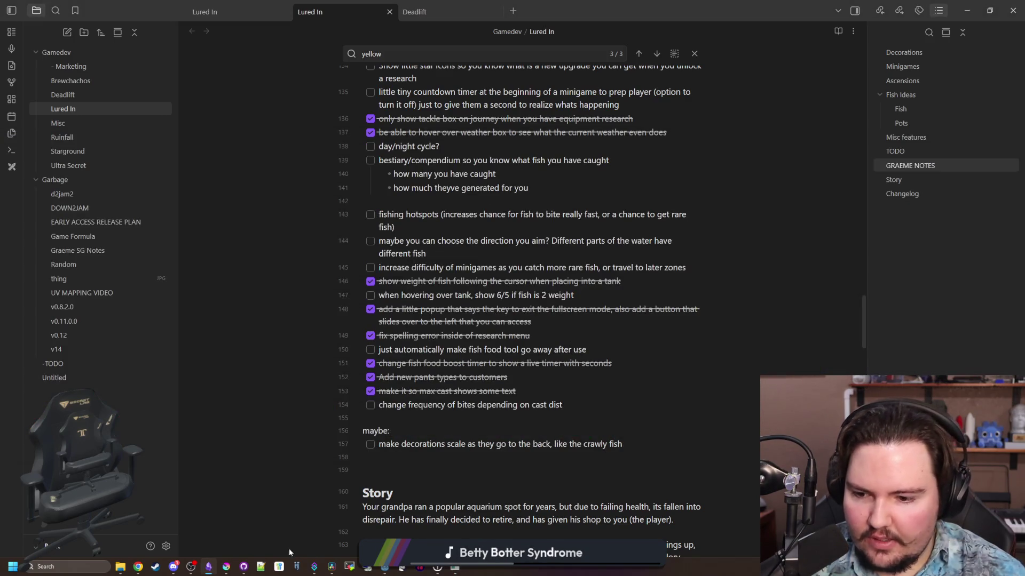
click(384, 569)
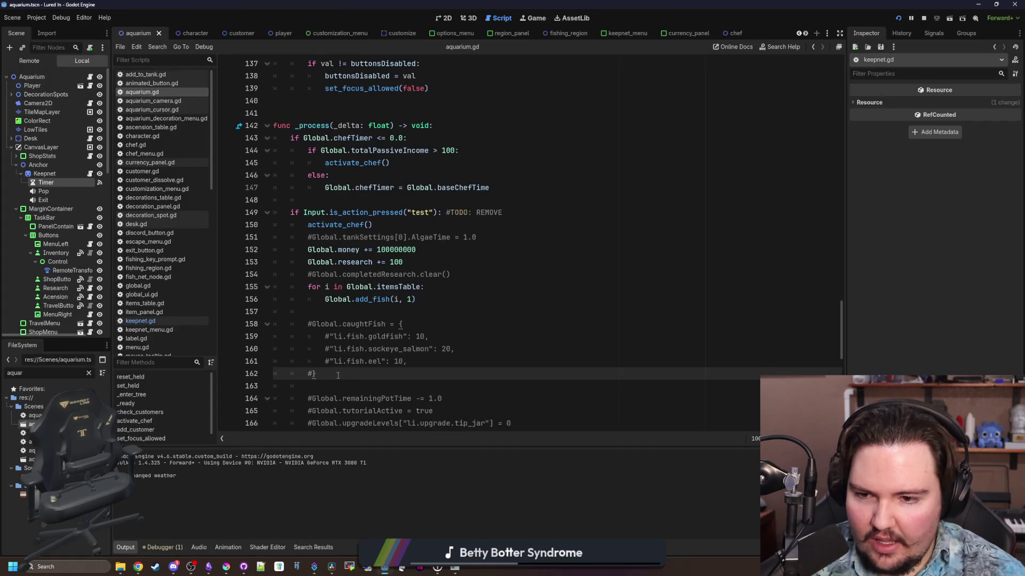
- Uncomment caughtFish lines 158–162 (goldfish 10, salmon 20, eel 10), save, and run the game
mouse_move(317, 374)
mouse_down()
mouse_move(199, 334)
mouse_move(192, 321)
mouse_up()
key(ctrl+k)
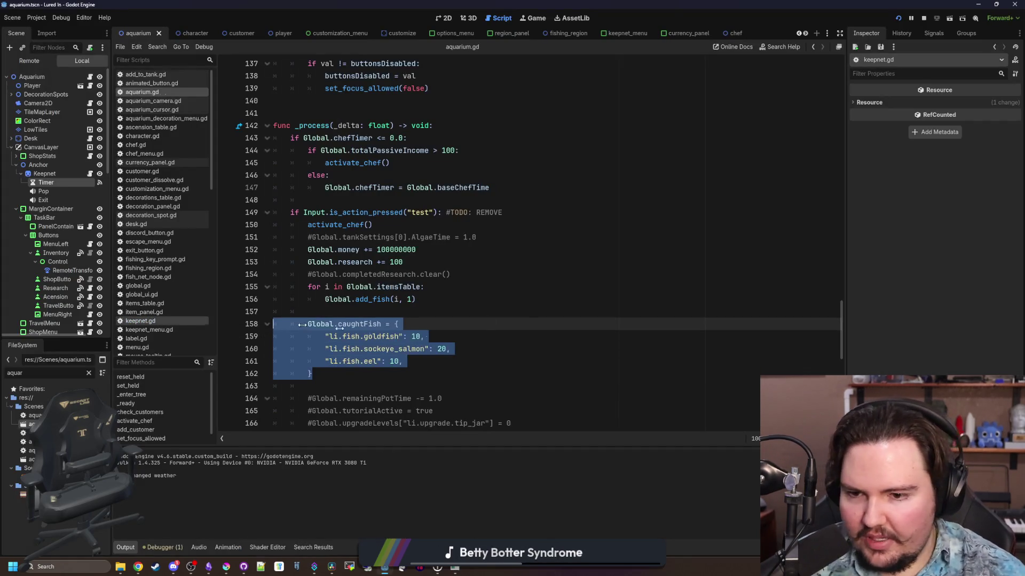
key(ctrl+s)
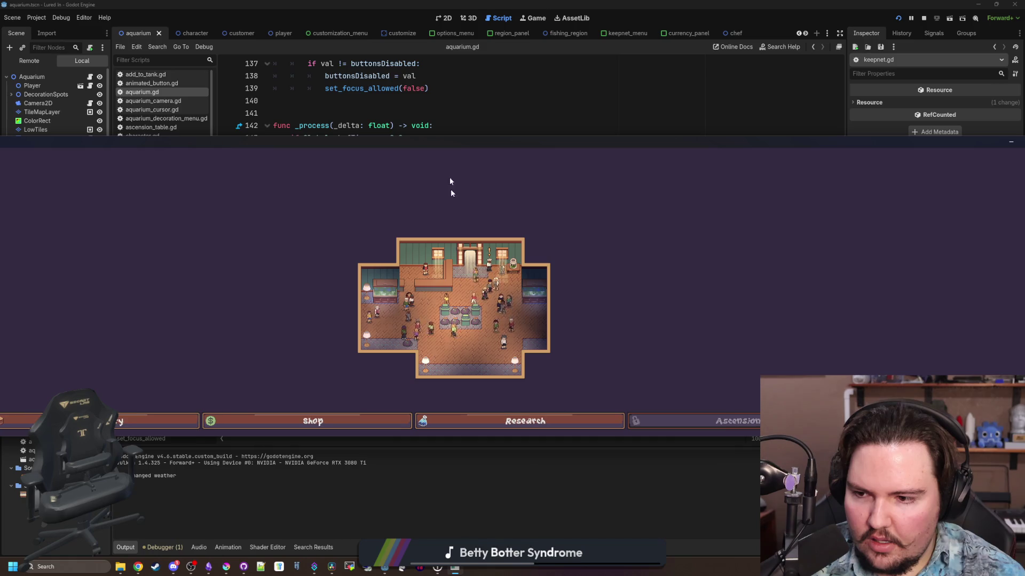
- Travel from the in-game Travel menu while resizing and repositioning the debug game window
click(117, 421)
click(567, 243)
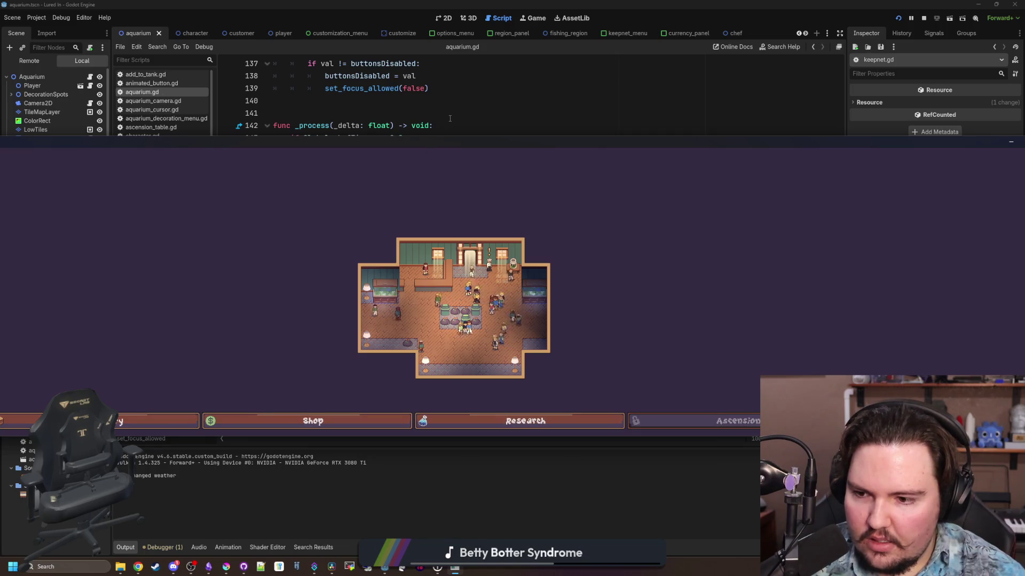
mouse_move(474, 145)
mouse_down()
mouse_move(670, 243)
mouse_move(640, 407)
mouse_move(587, 464)
mouse_move(361, 182)
mouse_up()
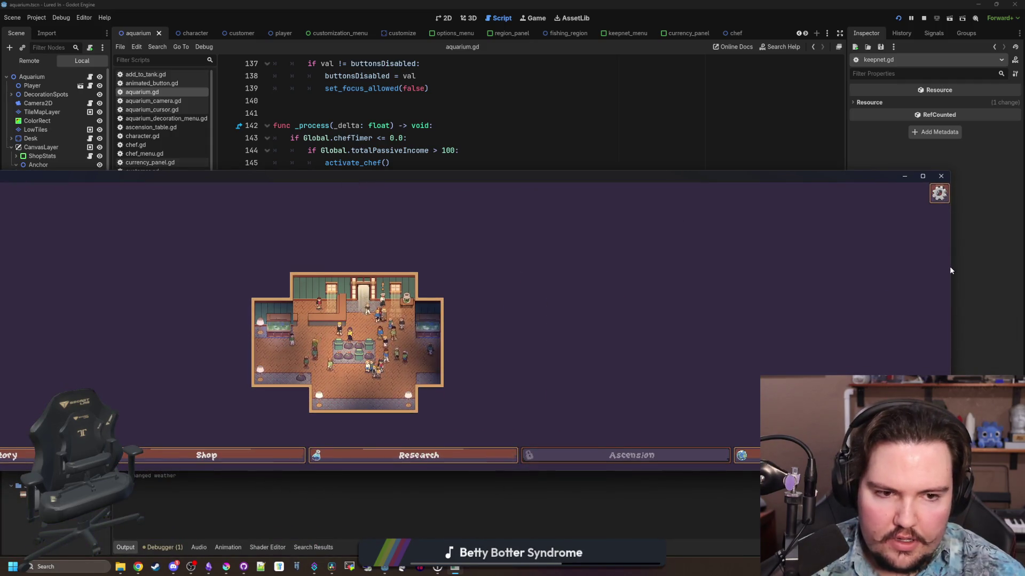
drag(949, 270, 188, 267)
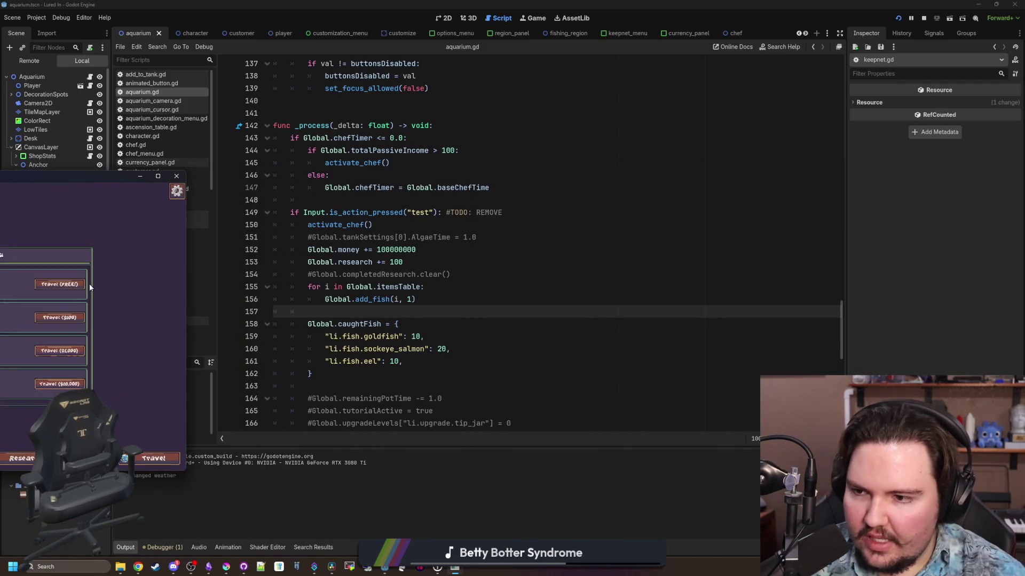
click(153, 460)
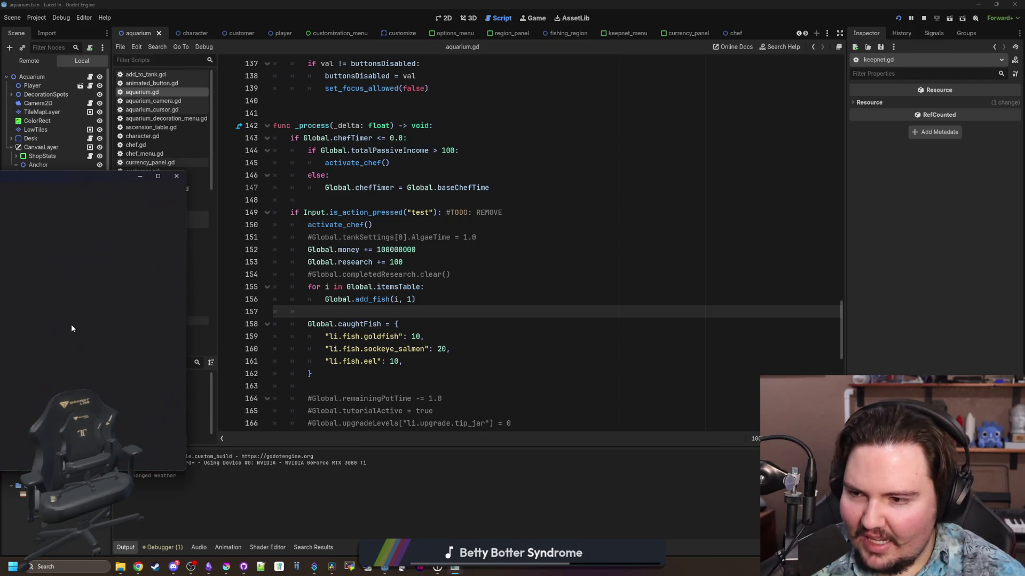
drag(187, 420, 888, 421)
drag(758, 320, 292, 320)
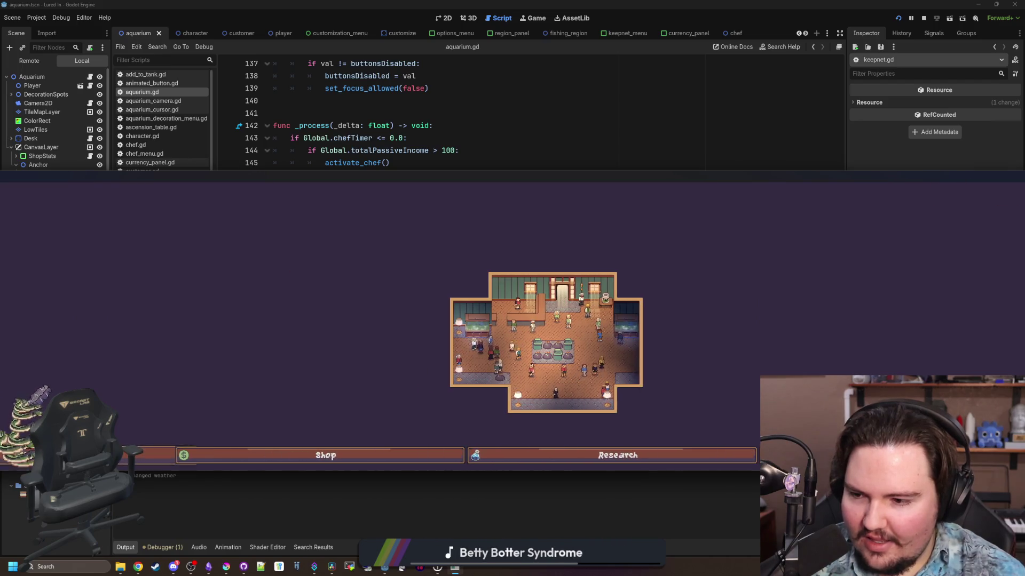
drag(153, 177, 517, 218)
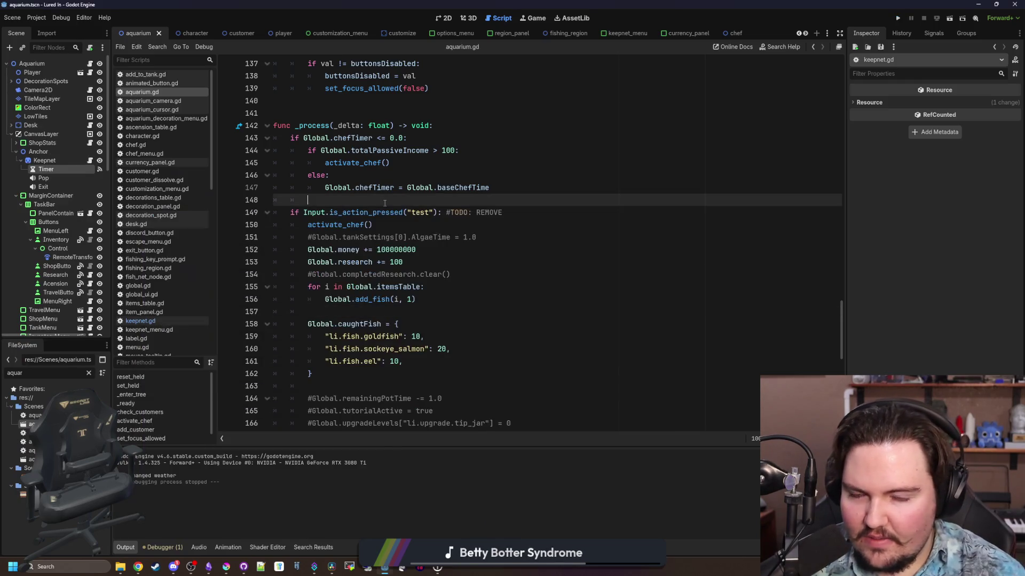
- Stop the debug game and scroll aquarium.gd to the caughtFish test block
click(387, 224)
key(Up)
key(Up)
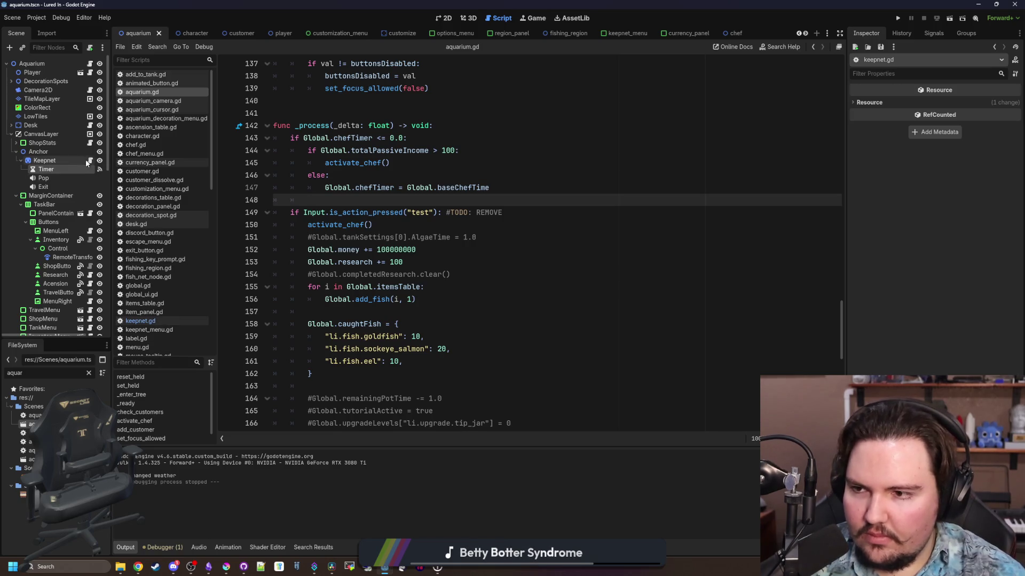
scroll(448, 276, down, 7)
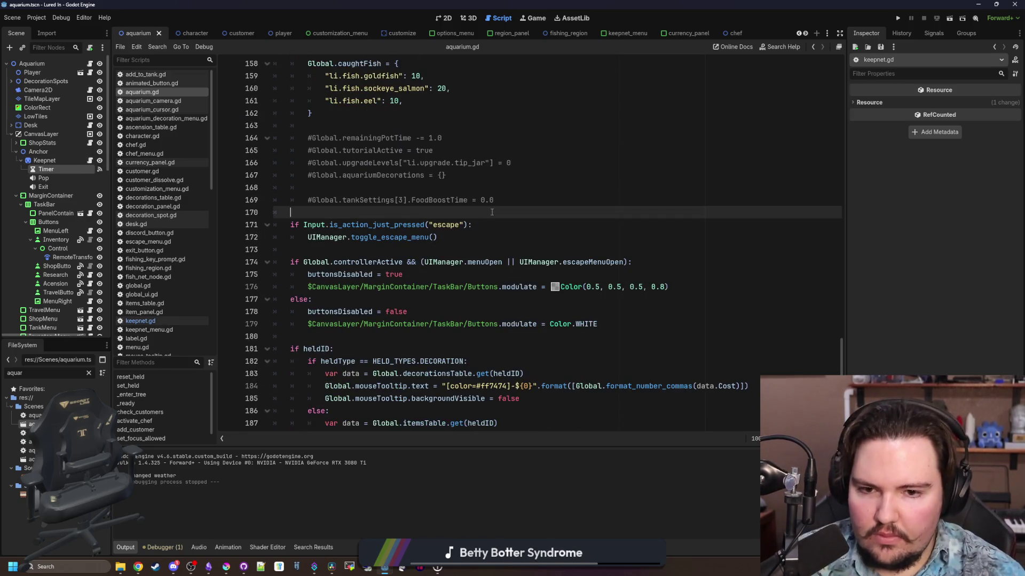
scroll(534, 256, down, 5)
click(608, 224)
scroll(611, 253, down, 1)
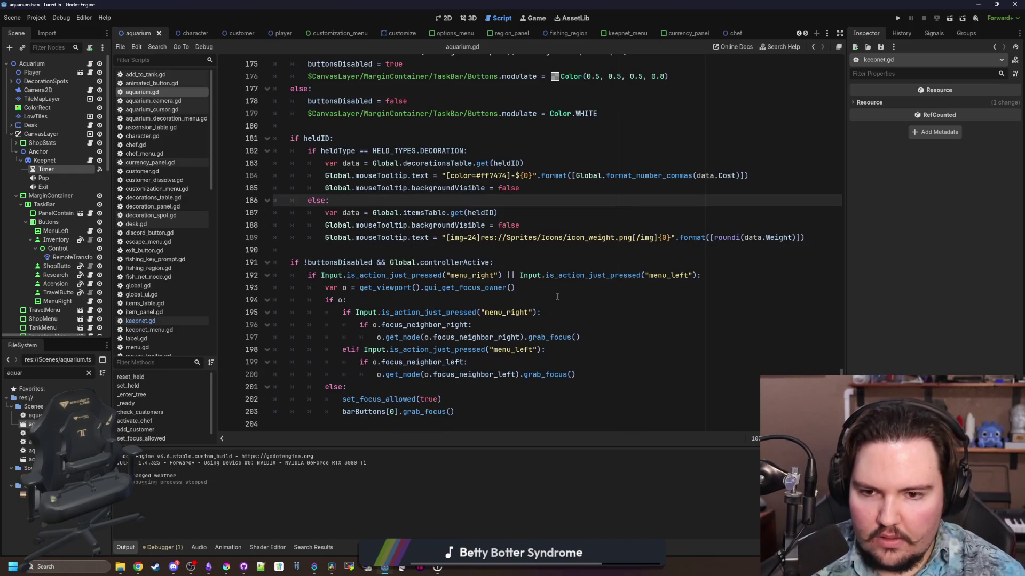
scroll(351, 282, up, 10)
- Comment out caughtFish lines 158–162 and open keepnet.gd
click(351, 282)
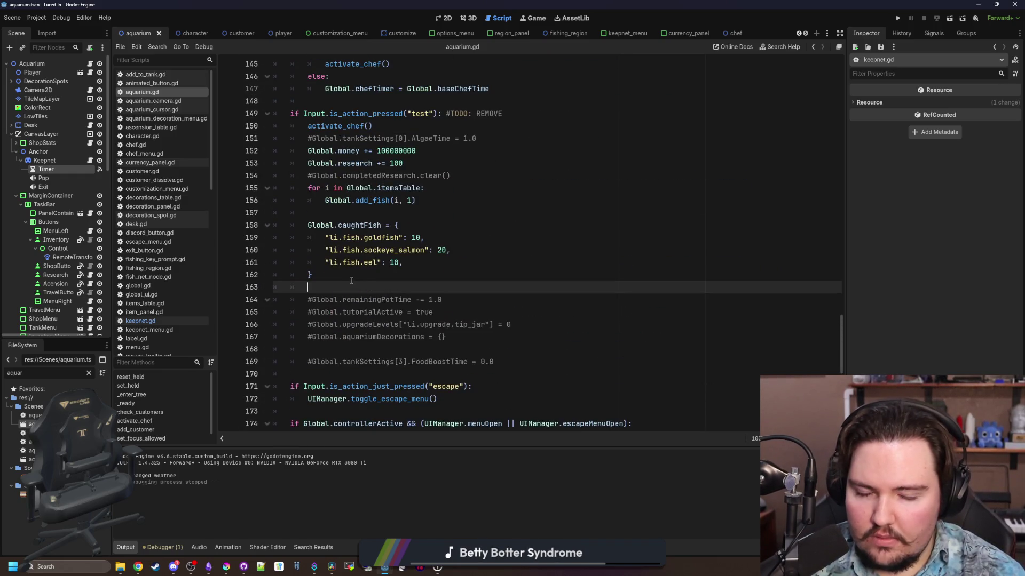
click(368, 275)
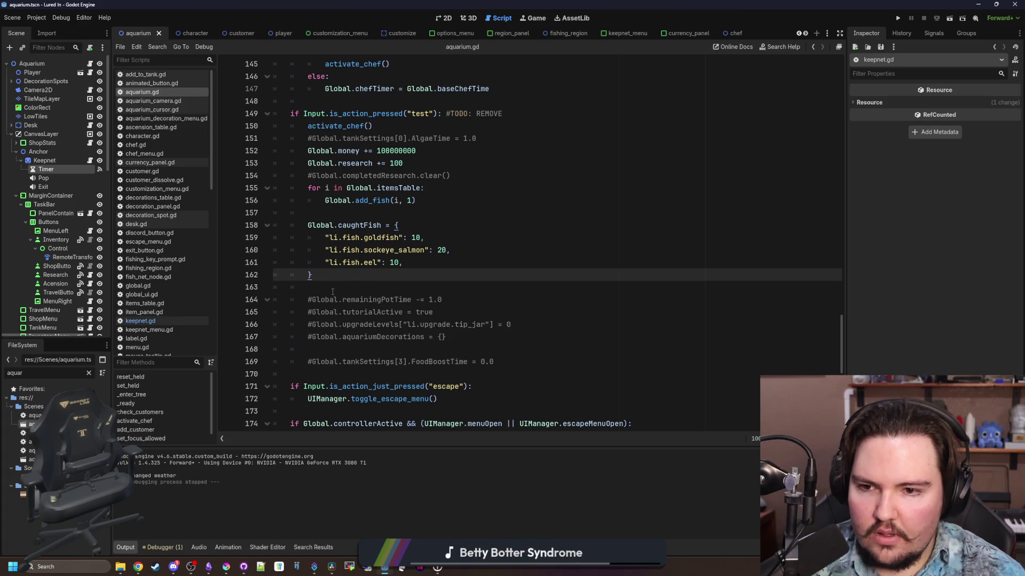
drag(315, 275, 219, 224)
key(ctrl+k)
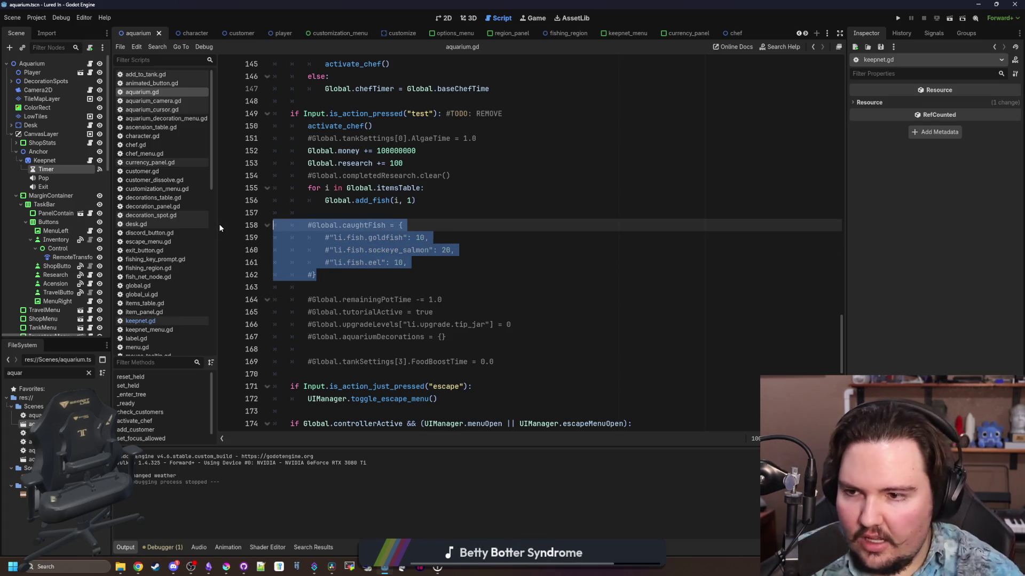
click(160, 321)
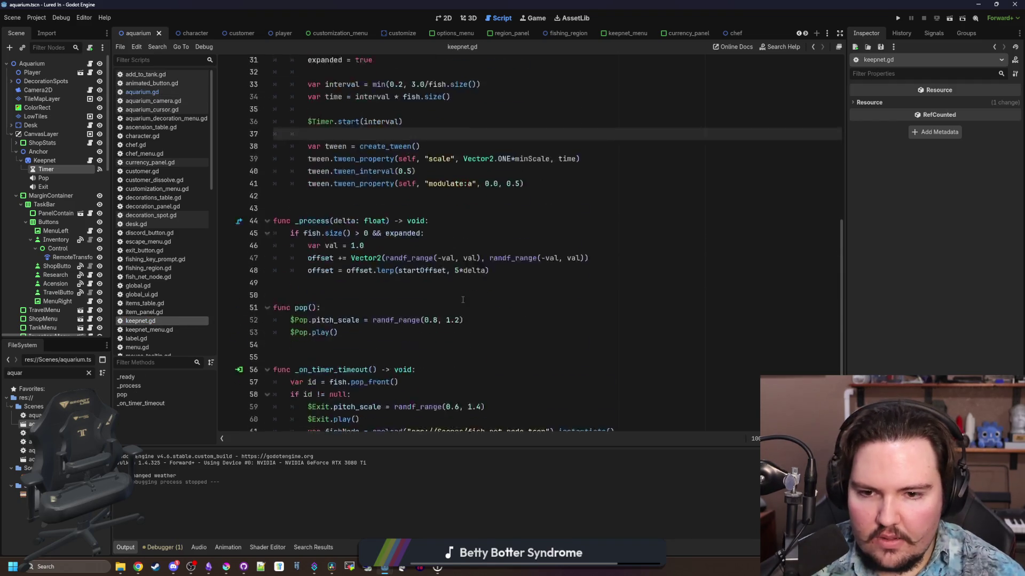
- Open the fish_net_node scene from its preload path and review the keepnet script
scroll(463, 300, down, 3)
ctrl+click(501, 338)
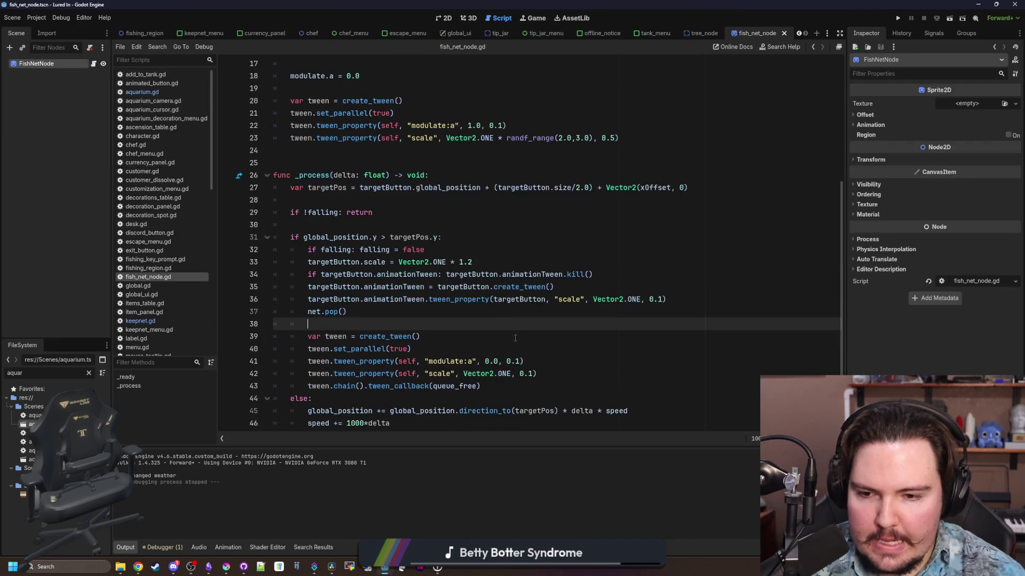
click(487, 324)
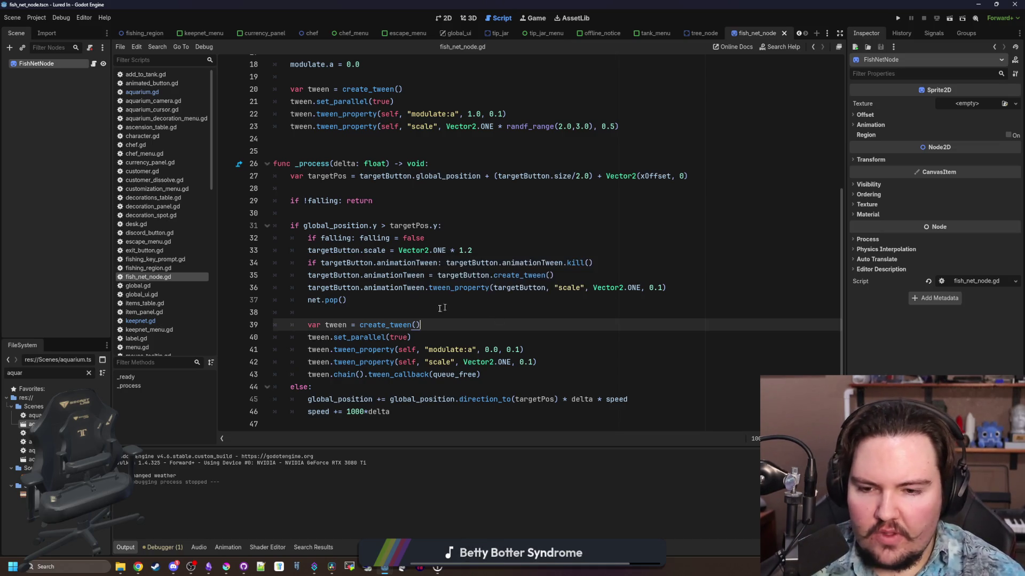
click(366, 308)
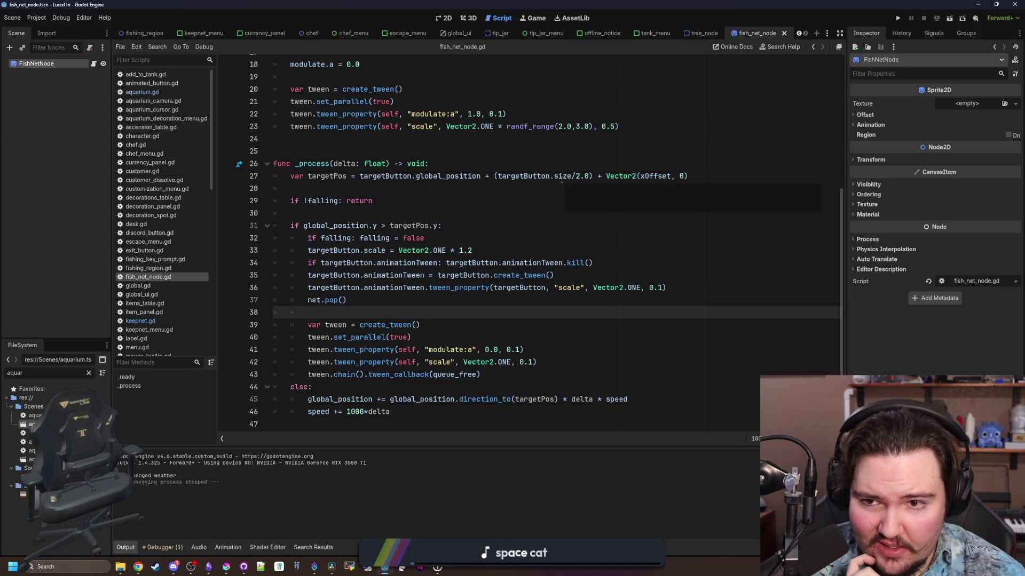
scroll(410, 200, up, 6)
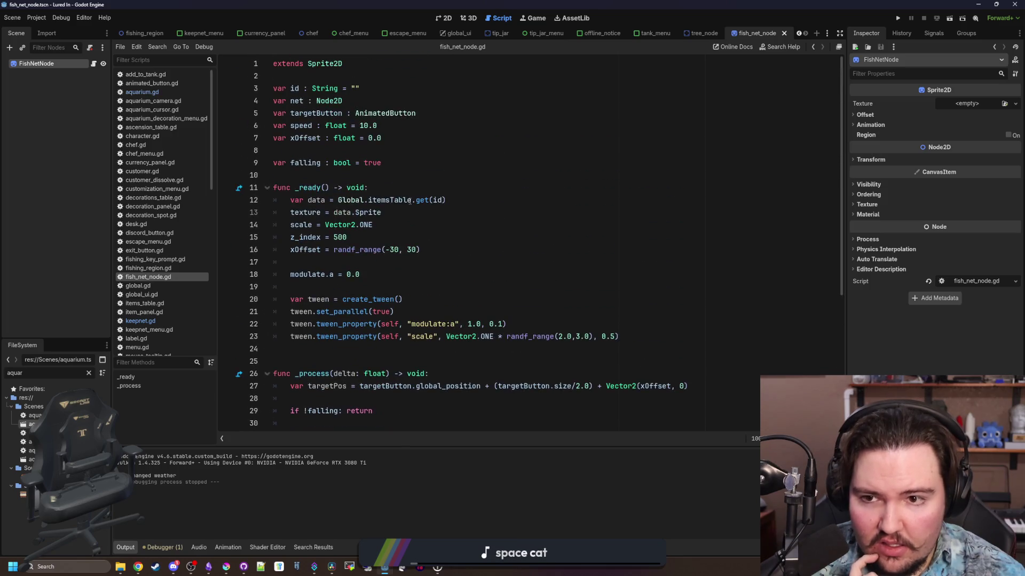
click(412, 262)
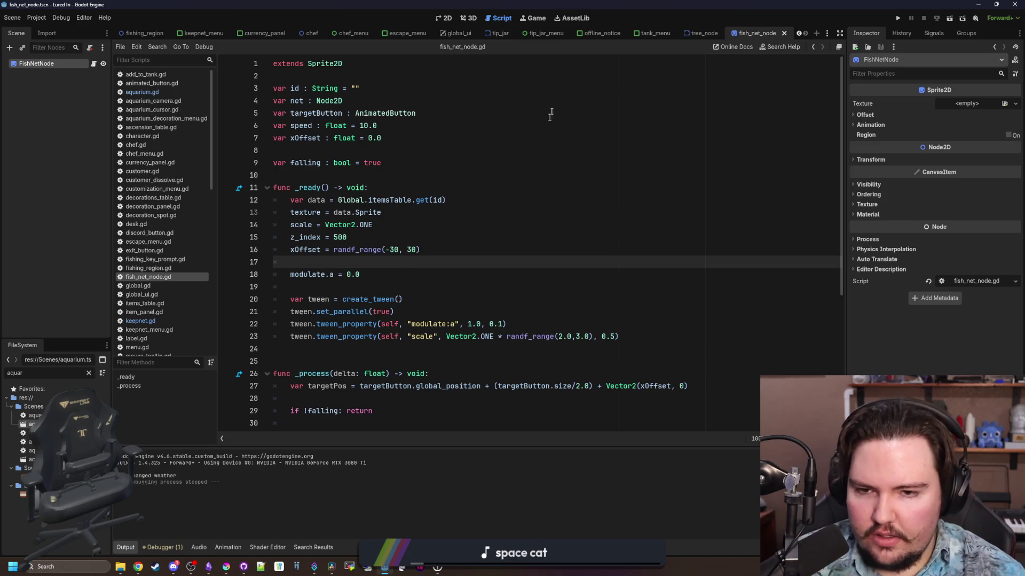
- Check the Game view, then switch to Obsidian and scroll down to the Changelog
click(530, 18)
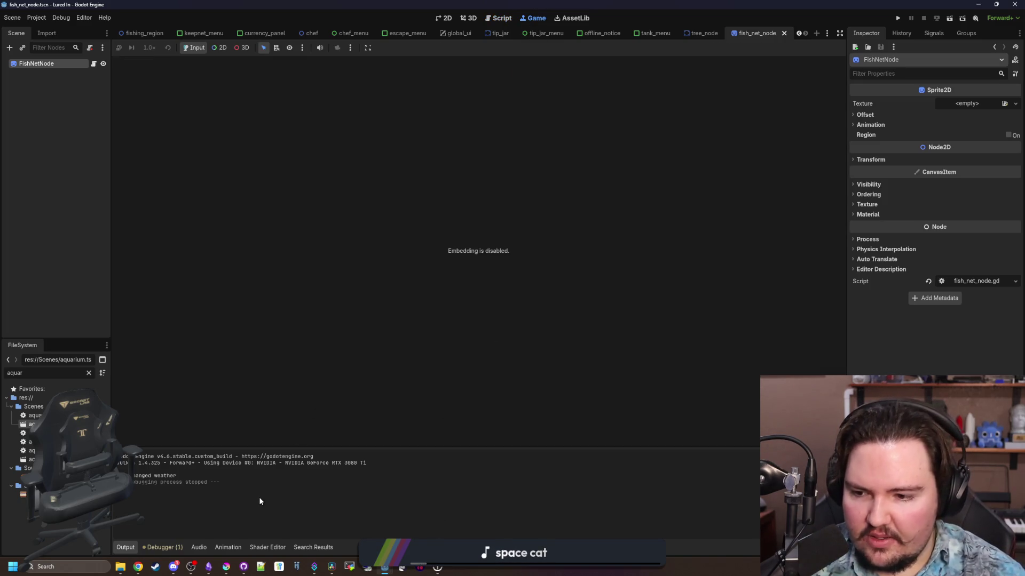
click(71, 281)
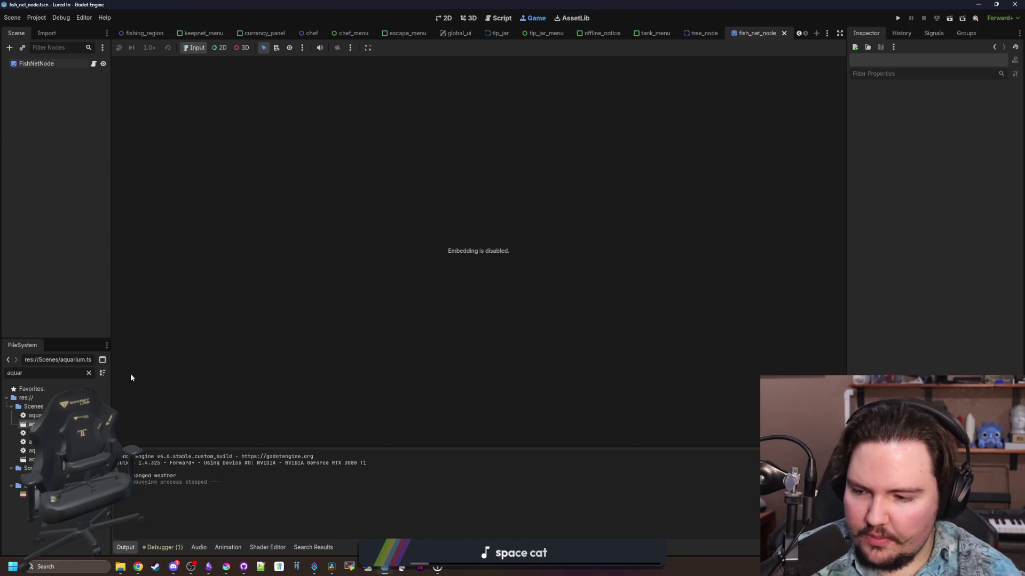
click(209, 567)
scroll(449, 381, down, 10)
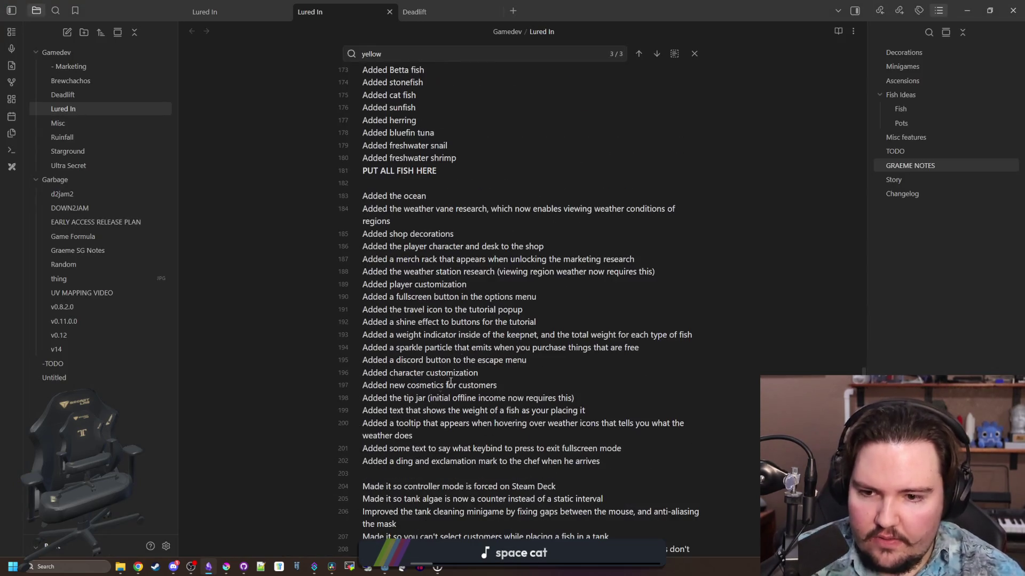
- Add changelog line 'Added a little keepnet animation that shows all the fish you caught when you go back'
click(627, 469)
key(Return)
text(Ad)
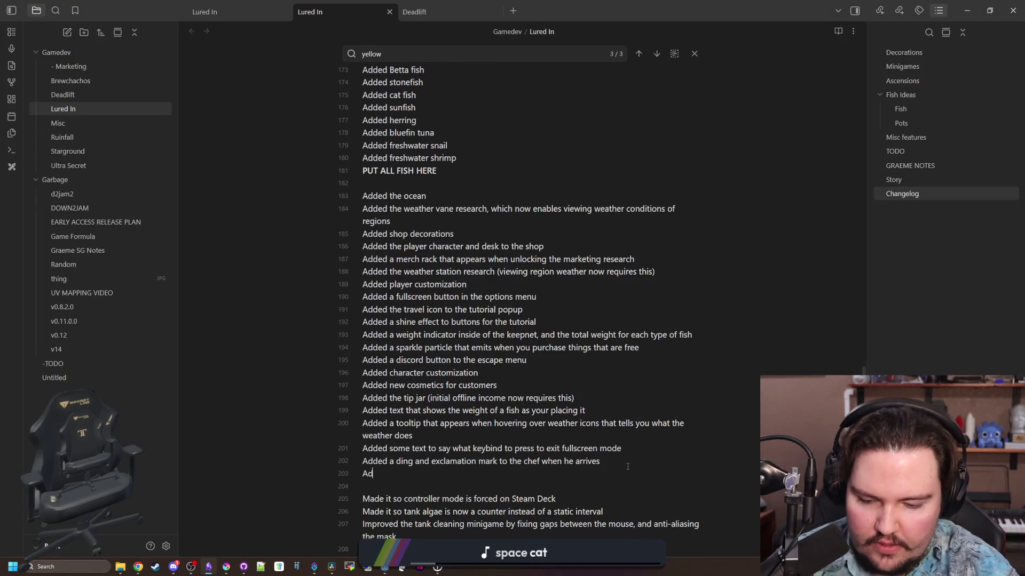
text(ded a little keepnet a)
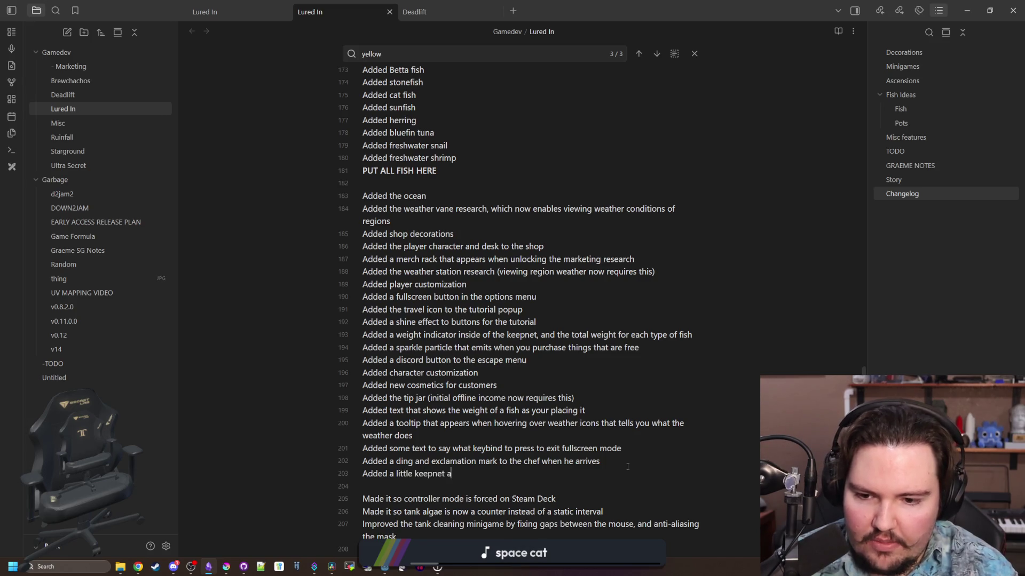
text(nimation that )
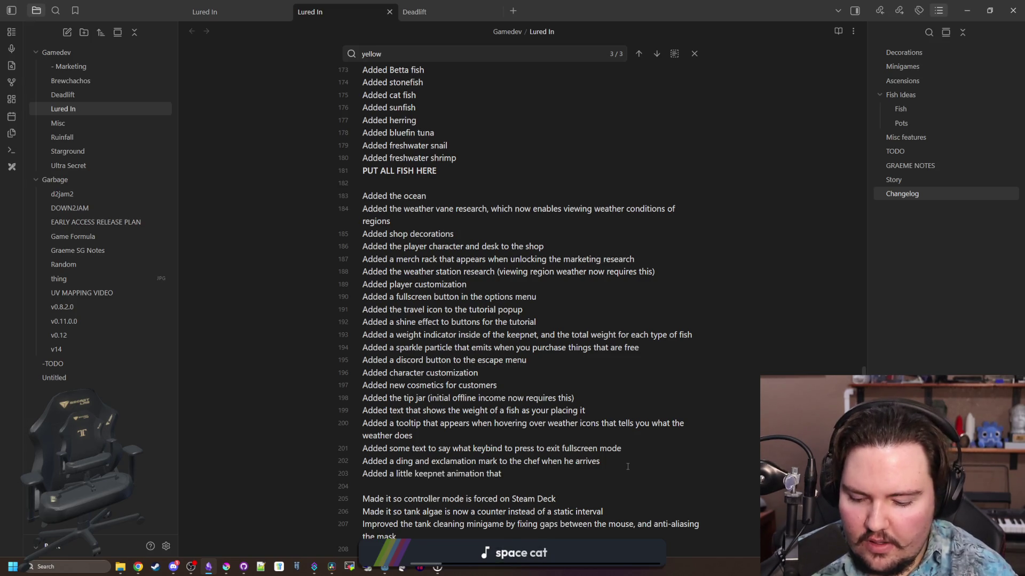
text(shows all the fish you c)
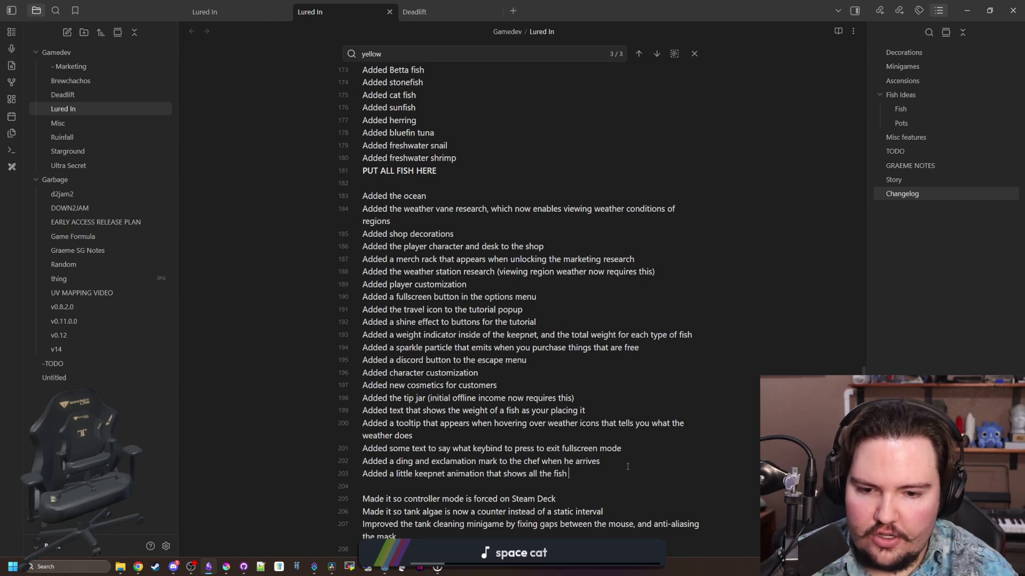
text(aught when you go )
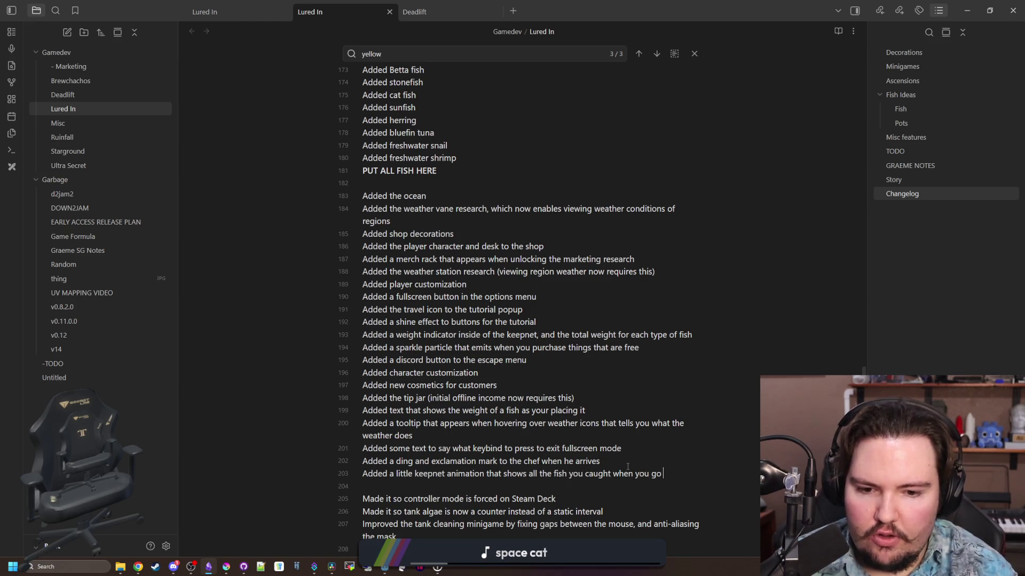
text(back to the aquarium)
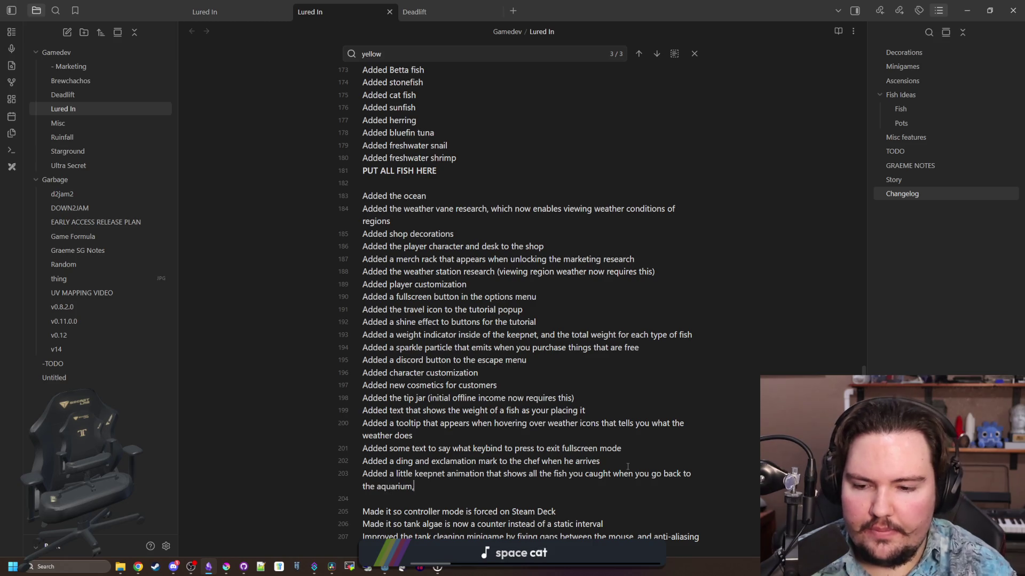
- Check off the todo for a fish net animation when returning from a region
scroll(457, 421, up, 5)
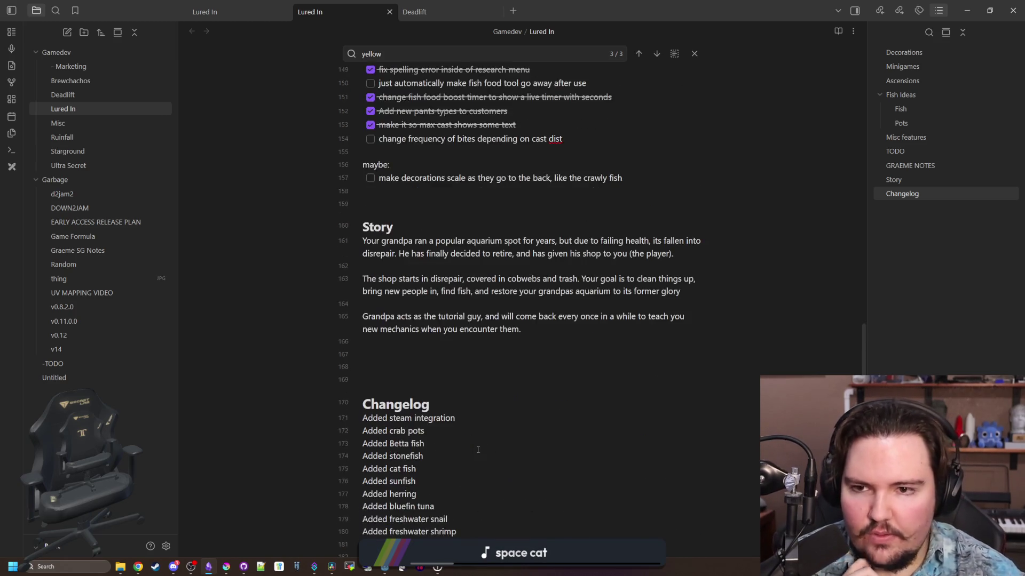
scroll(465, 399, up, 3)
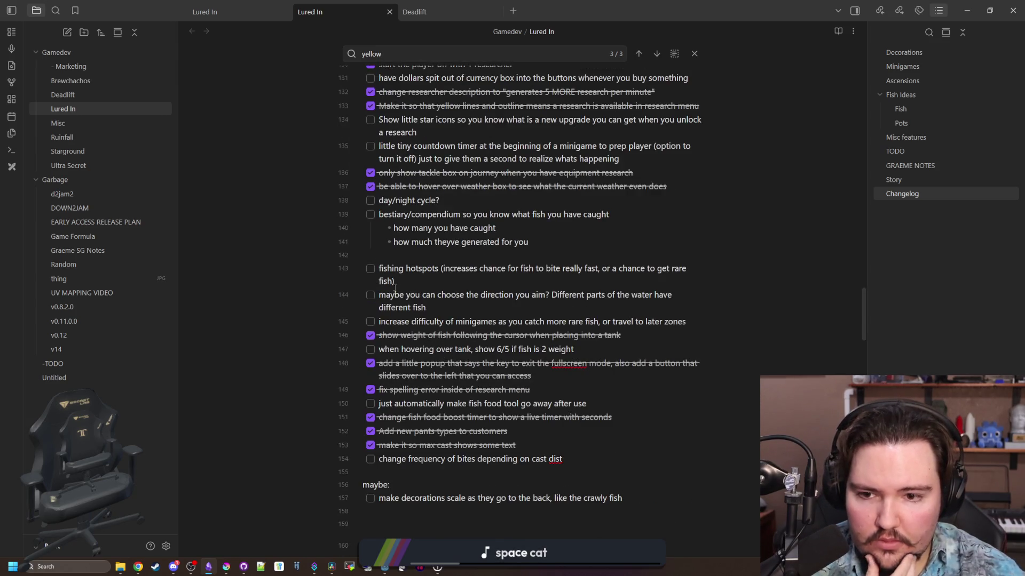
scroll(399, 343, up, 3)
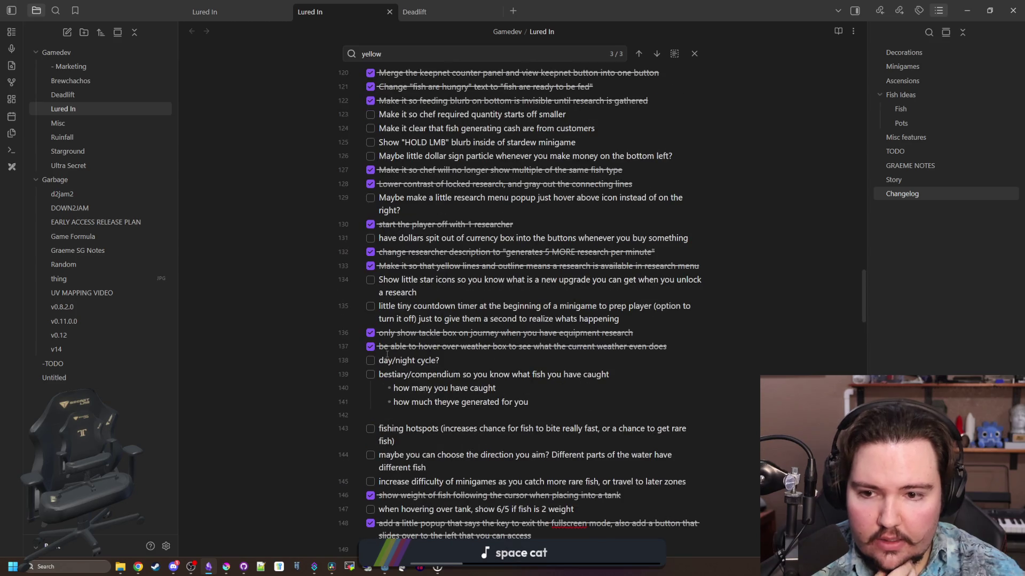
scroll(445, 261, up, 1)
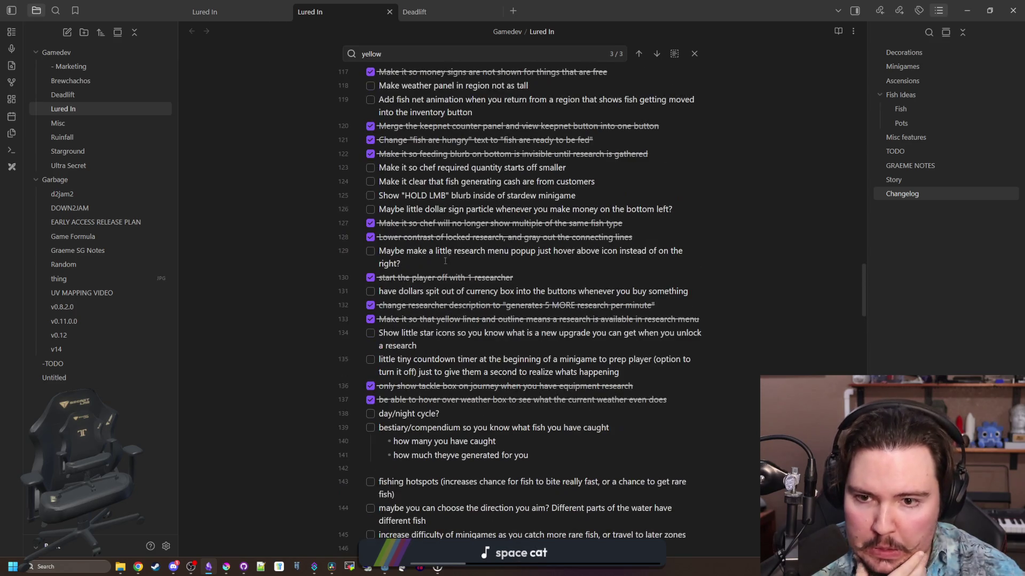
scroll(368, 307, up, 1)
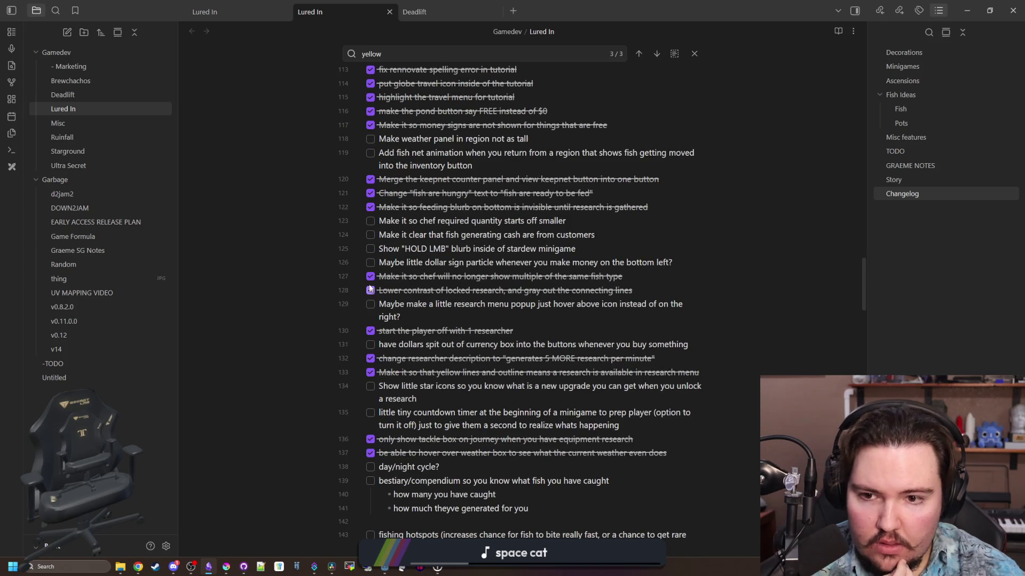
scroll(360, 250, up, 2)
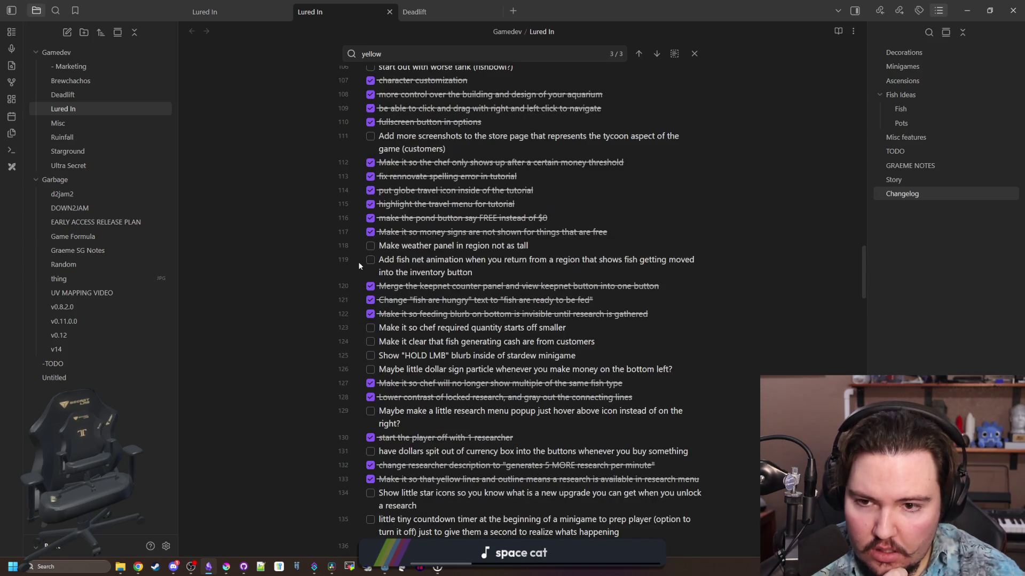
click(371, 259)
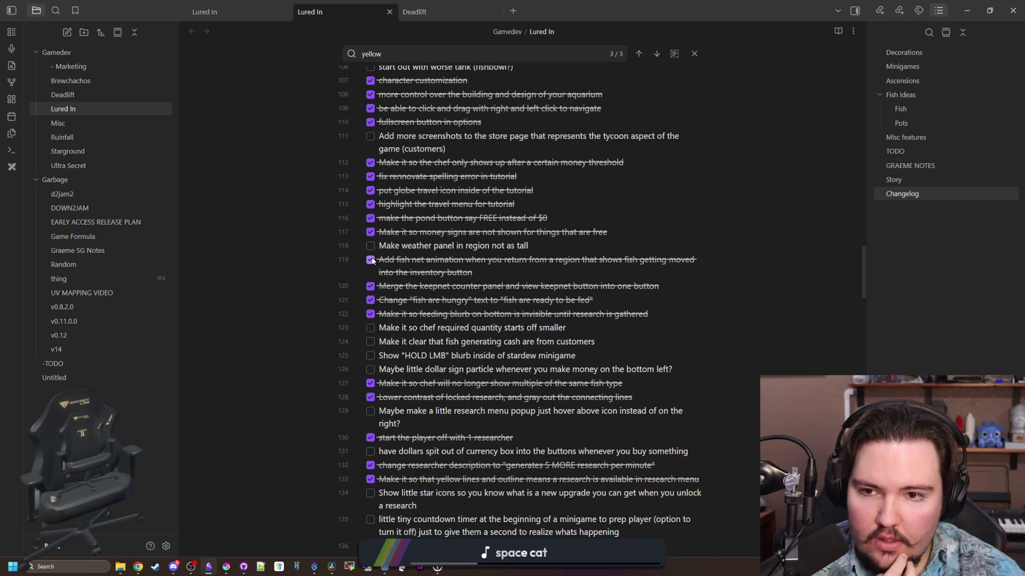
scroll(372, 260, up, 3)
scroll(377, 271, up, 3)
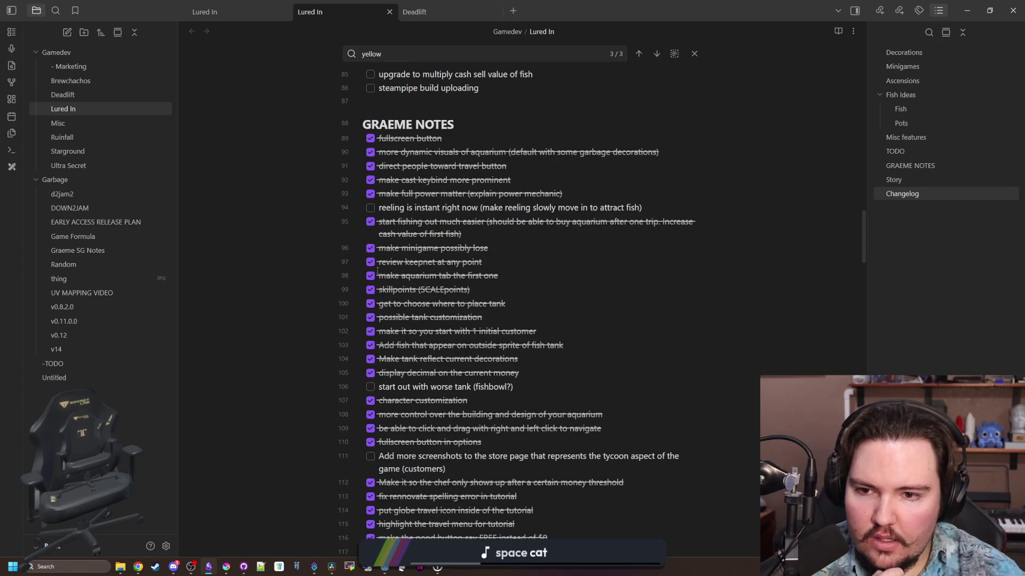
scroll(377, 270, down, 8)
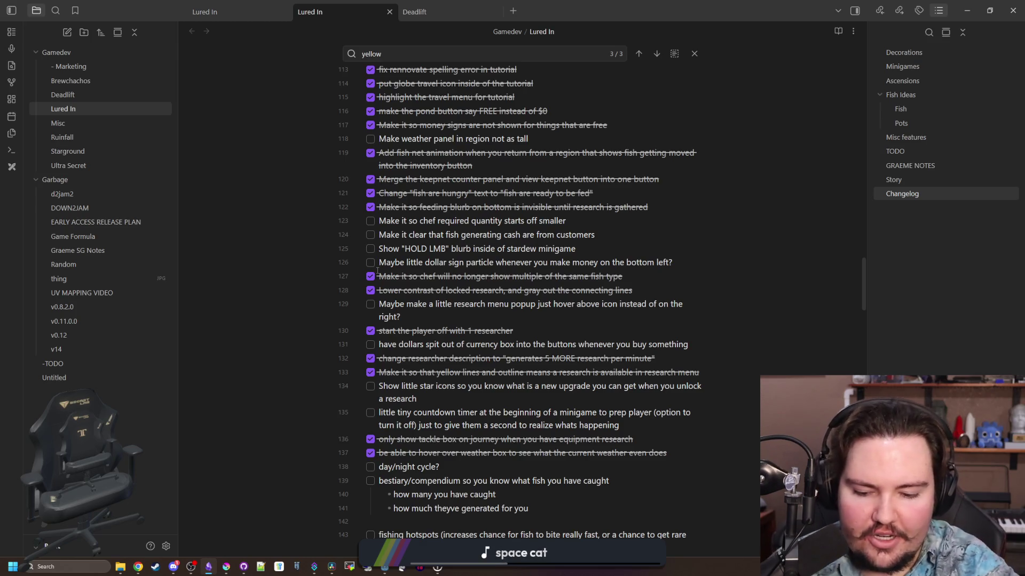
- Return to Godot and save the fish_net_node scene
click(466, 317)
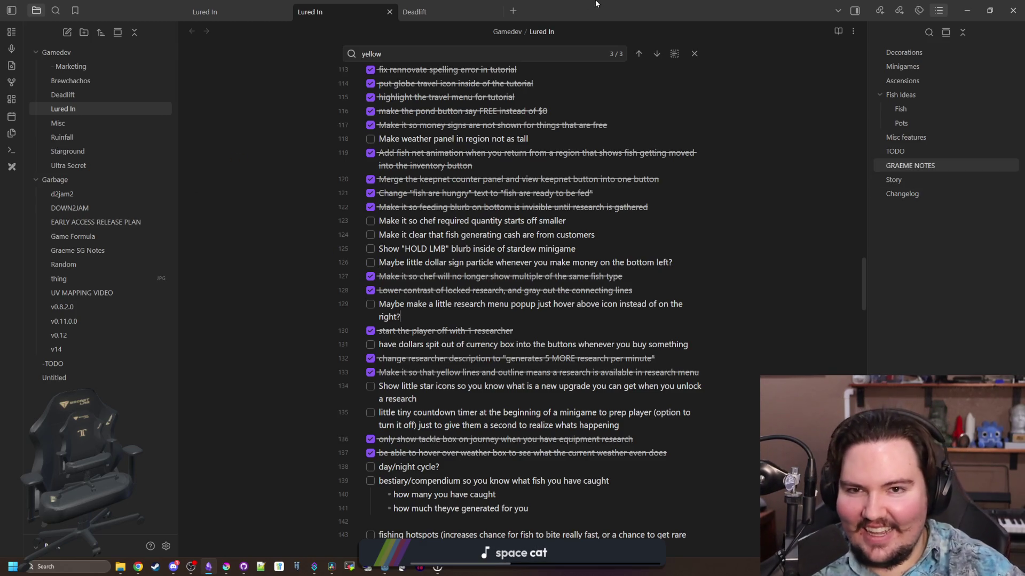
key(alt+Tab)
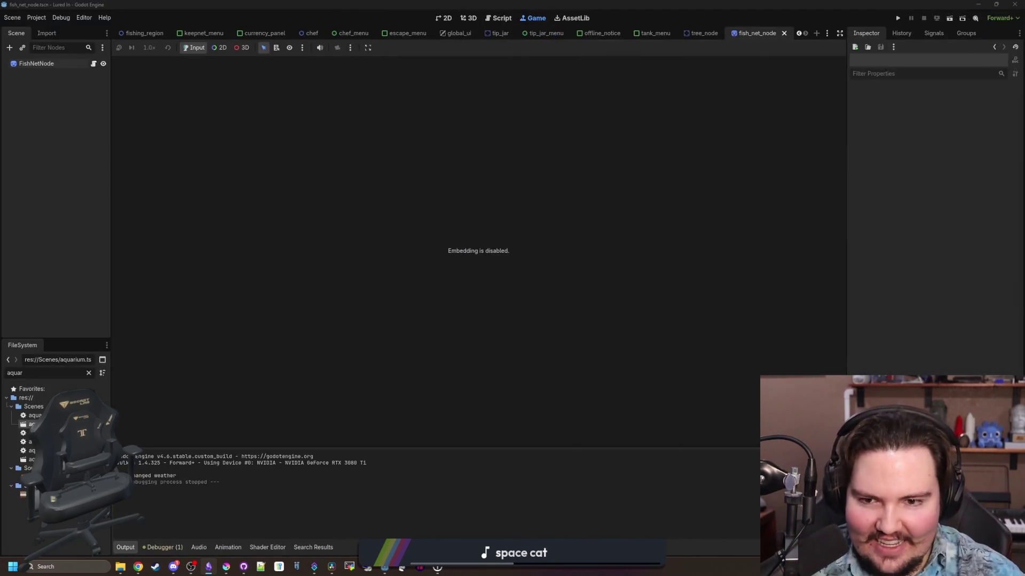
key(ctrl+s)
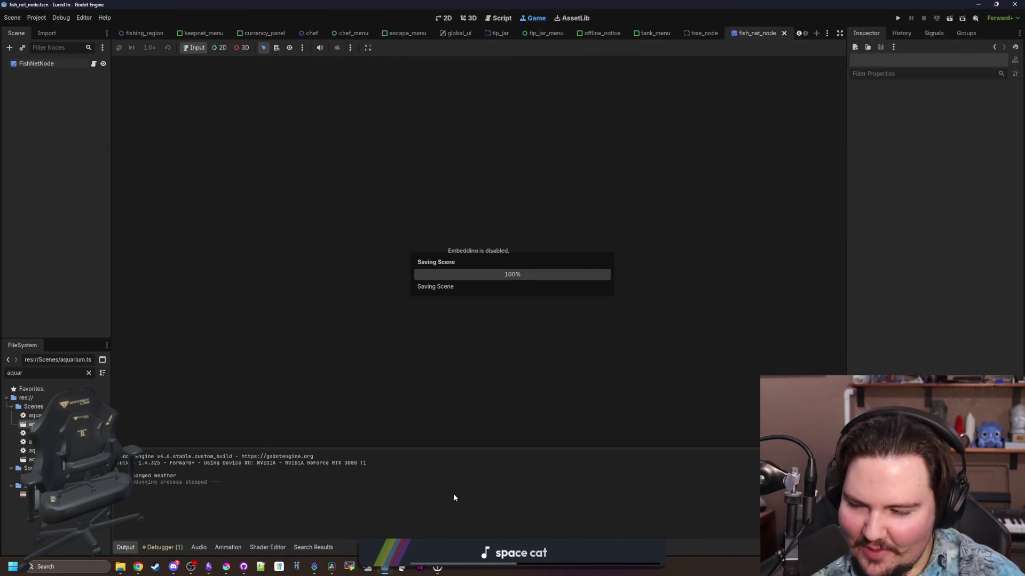